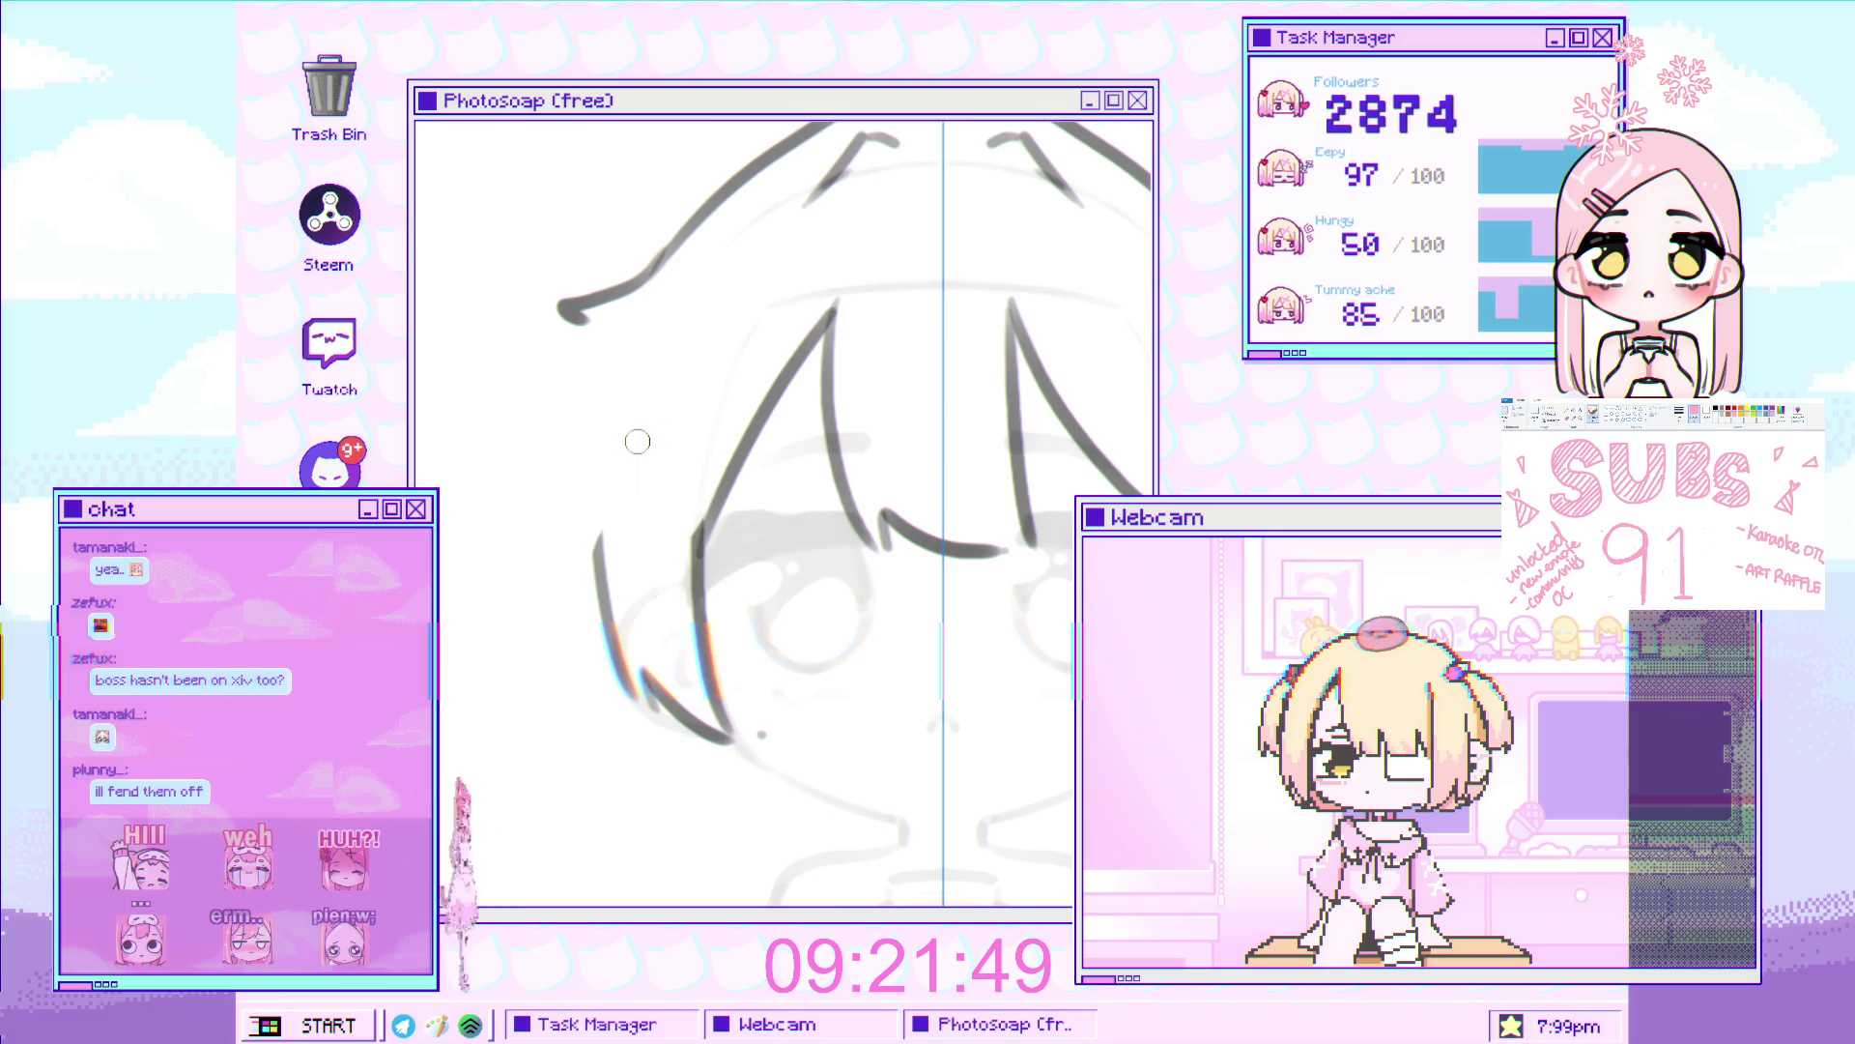
# Redraw the faint upper hair stroke as a long, darker curve
pyautogui.hotkey('ctrl', 'z')
pyautogui.moveTo(531, 445)
pyautogui.mouseDown()
pyautogui.moveTo(619, 359)
pyautogui.moveTo(614, 338)
pyautogui.moveTo(518, 393)
pyautogui.moveTo(531, 484)
pyautogui.moveTo(591, 517)
pyautogui.mouseUp()
pyautogui.hotkey('ctrl', 'z')
pyautogui.hotkey('ctrl', 'z')
pyautogui.hotkey('ctrl', 'z')
pyautogui.moveTo(498, 401); pyautogui.dragTo(599, 551)
pyautogui.scroll(-3, 559, 469)
pyautogui.scroll(3, 510, 455)
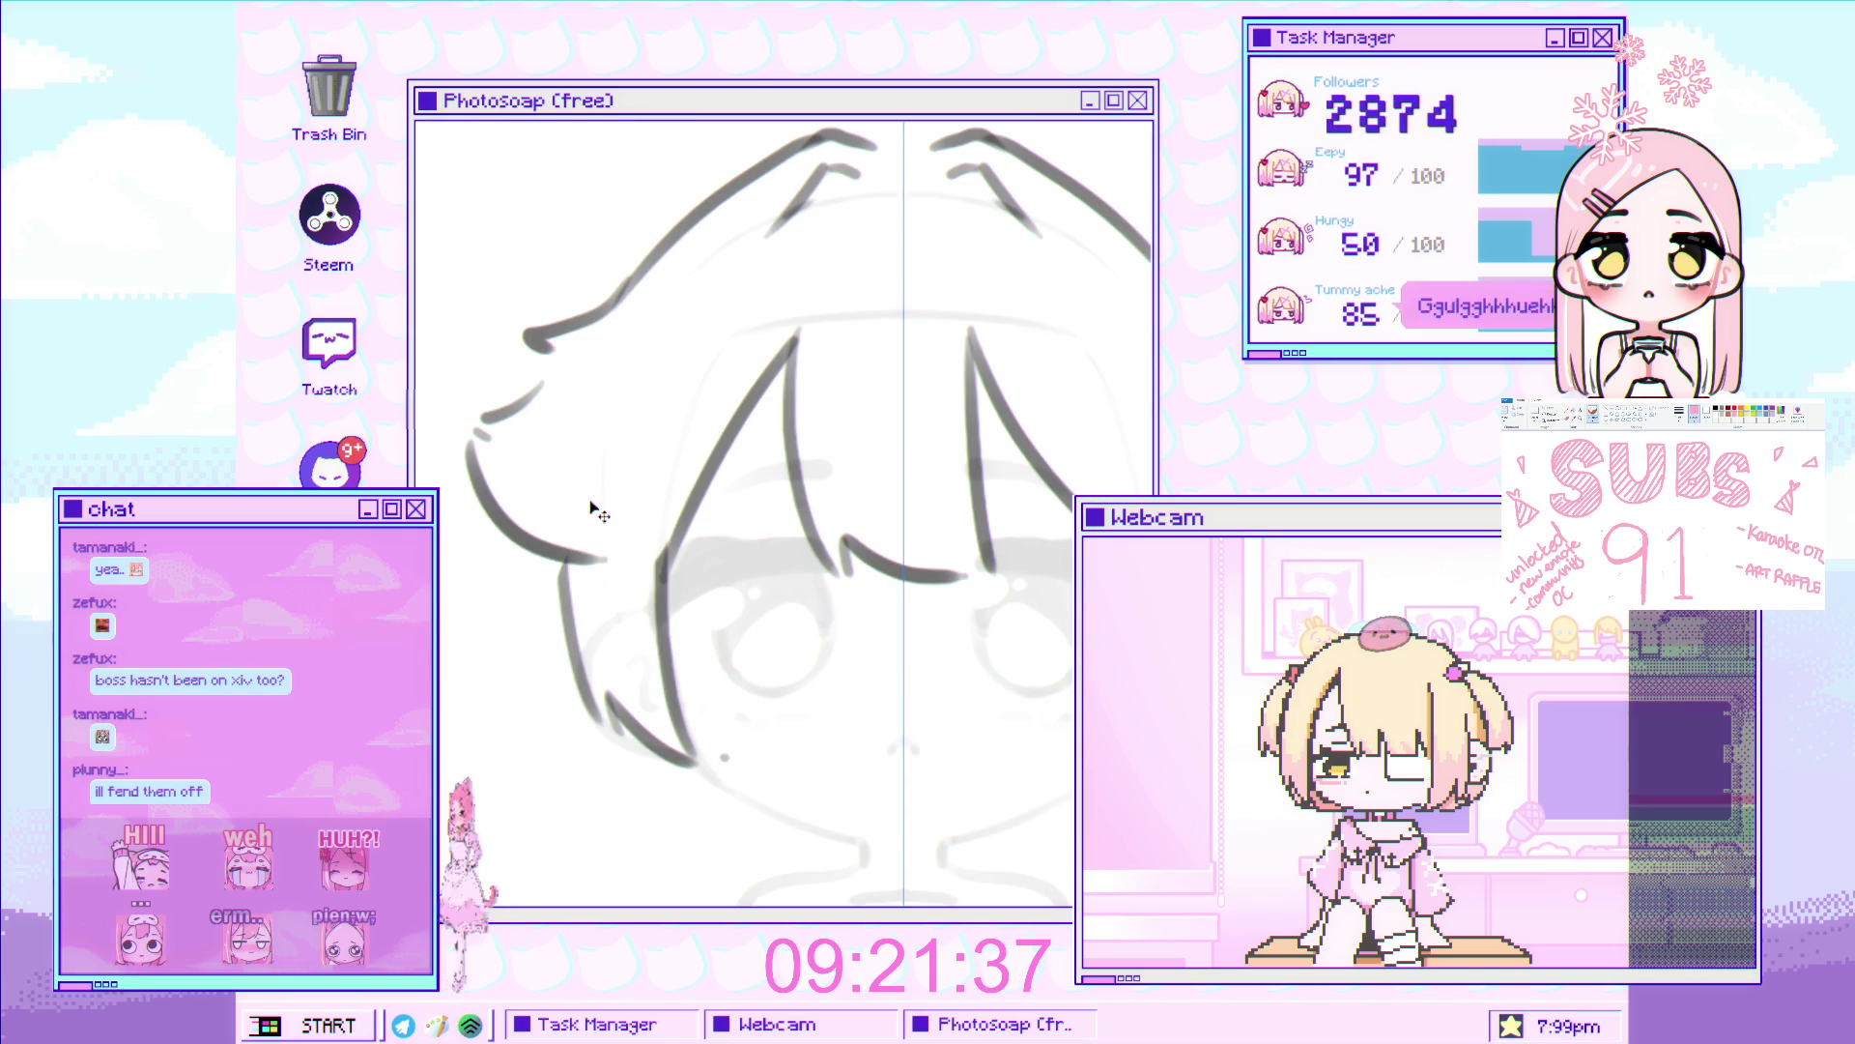
pyautogui.scroll(-3, 580, 498)
pyautogui.scroll(3, 715, 450)
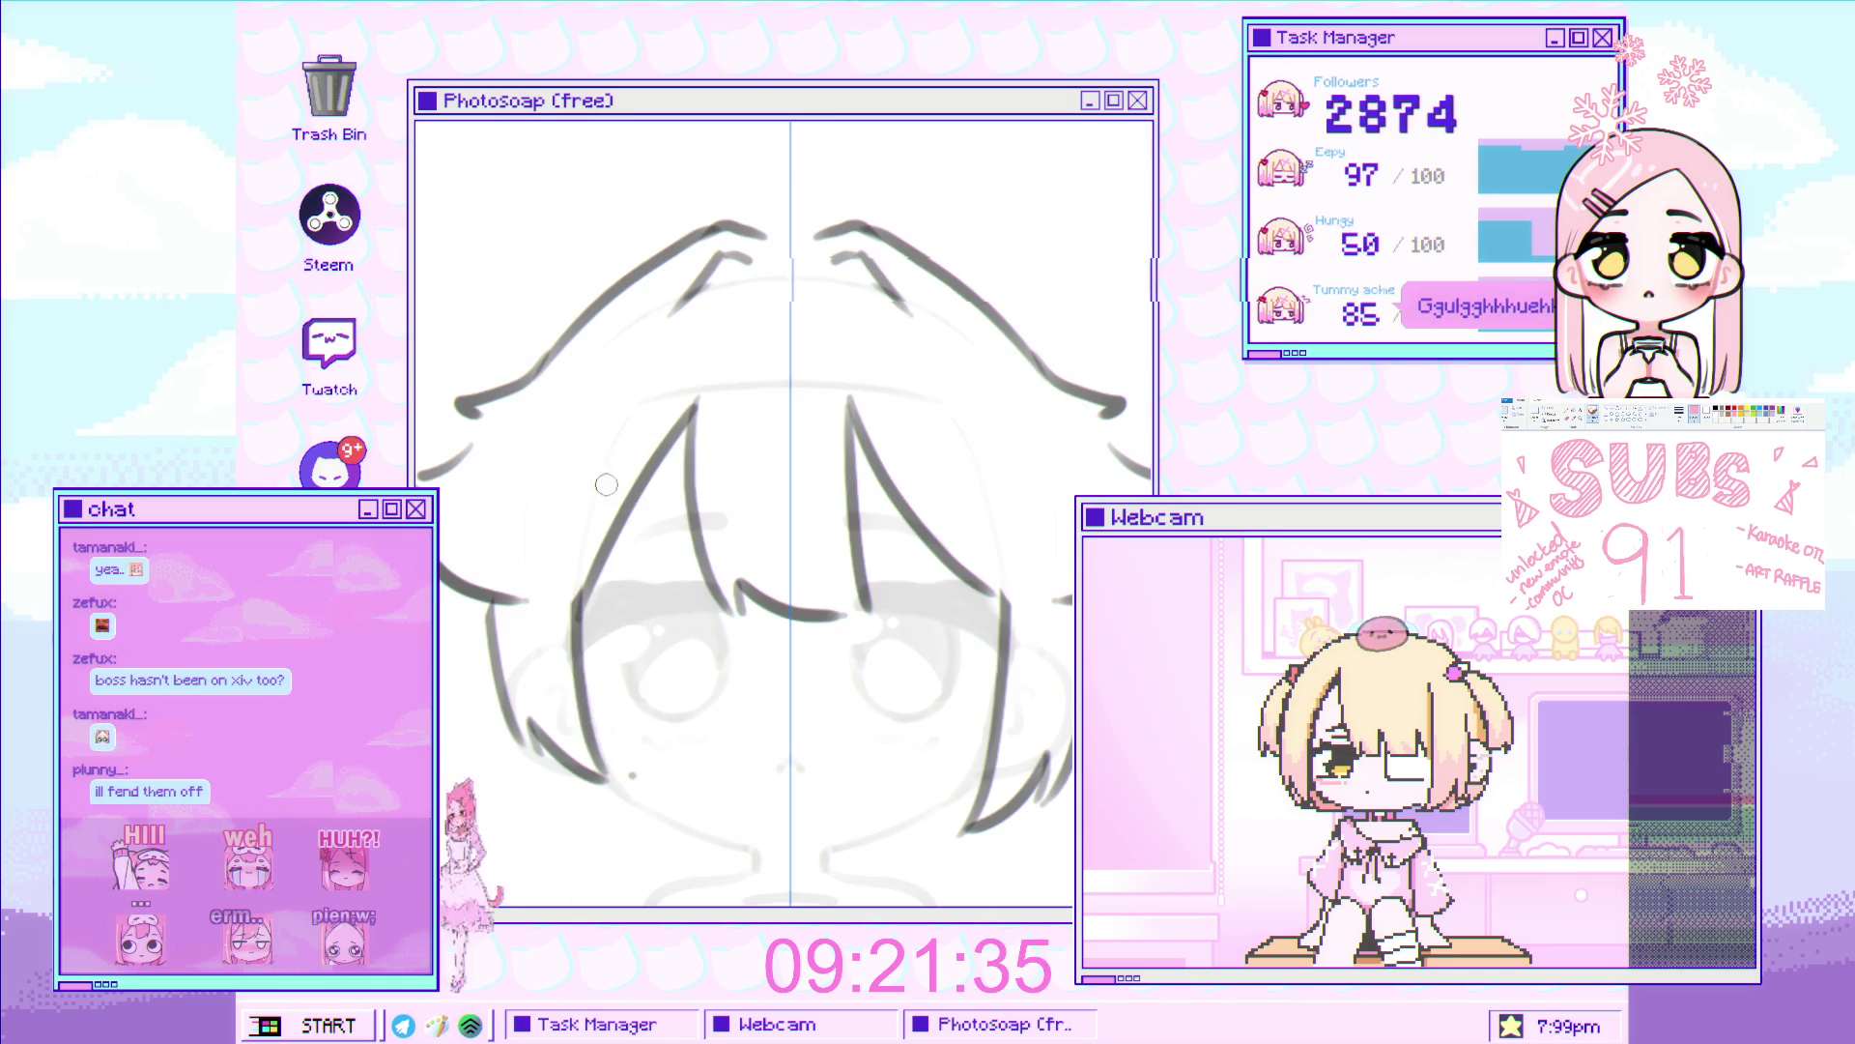
pyautogui.scroll(-3, 628, 498)
pyautogui.scroll(3, 664, 505)
pyautogui.scroll(-3, 664, 506)
pyautogui.scroll(2, 657, 531)
pyautogui.scroll(-4, 652, 555)
pyautogui.scroll(5, 651, 554)
# Redraw the curved top outline of the hair across the head
pyautogui.hotkey('ctrl', 'z')
pyautogui.moveTo(426, 401); pyautogui.dragTo(701, 440)
pyautogui.hotkey('ctrl', 'z')
pyautogui.moveTo(426, 402); pyautogui.dragTo(700, 439)
pyautogui.scroll(-3, 673, 406)
pyautogui.scroll(1, 599, 435)
# Add a curved side strand left of the face and erase the stray down-left stroke
pyautogui.hotkey('ctrl', 'z')
pyautogui.moveTo(463, 446); pyautogui.dragTo(556, 481)
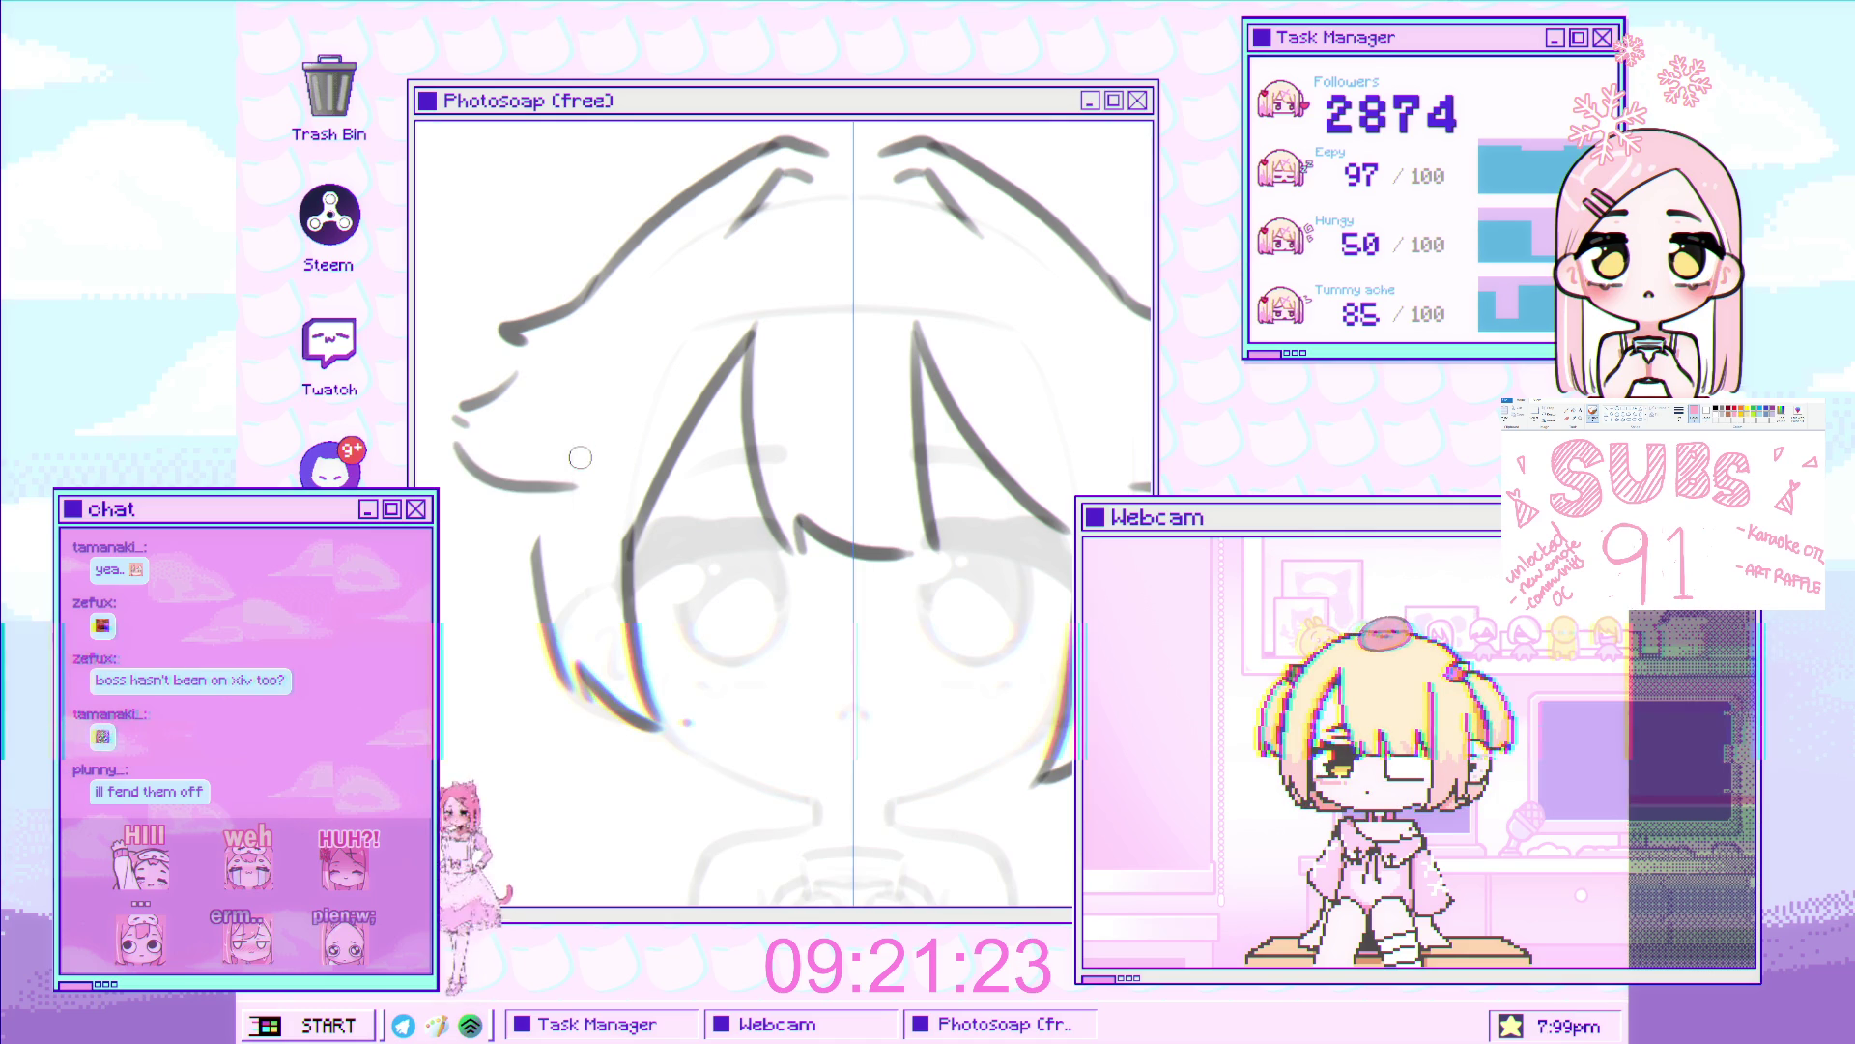
pyautogui.scroll(5, 705, 370)
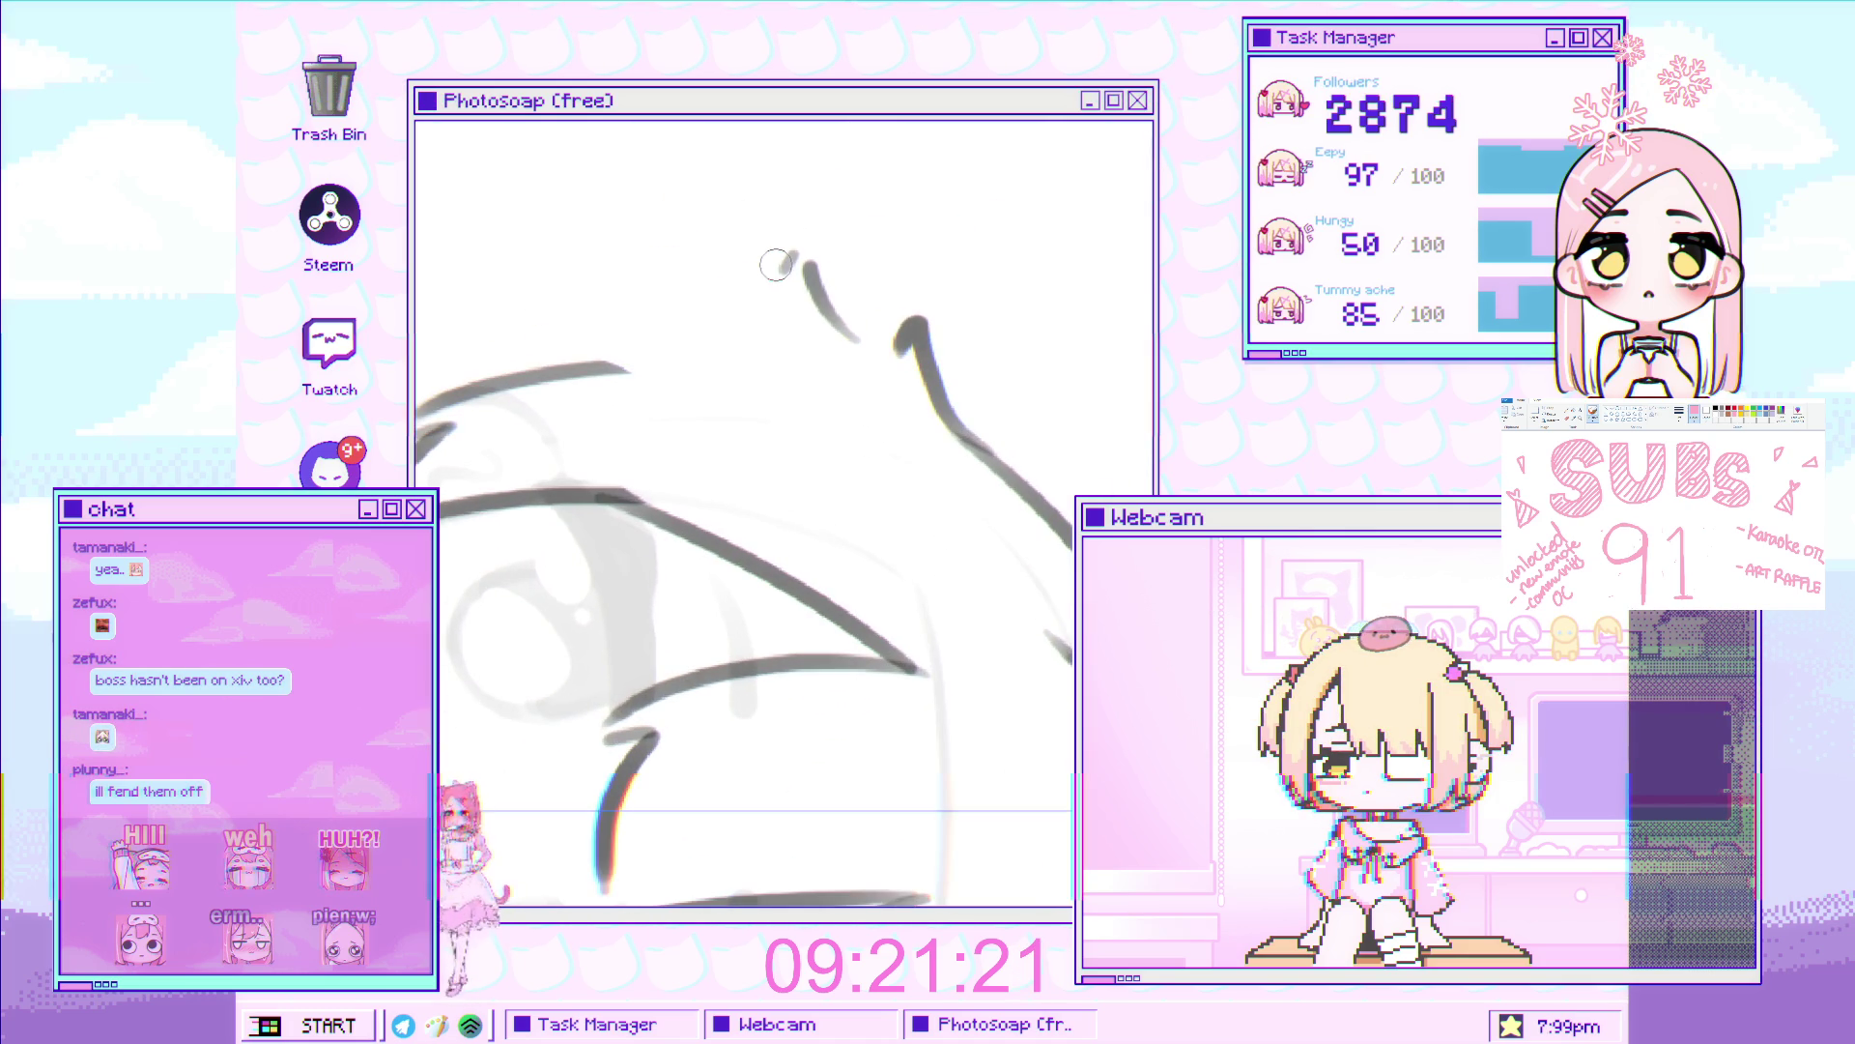
pyautogui.hotkey('ctrl', '0')
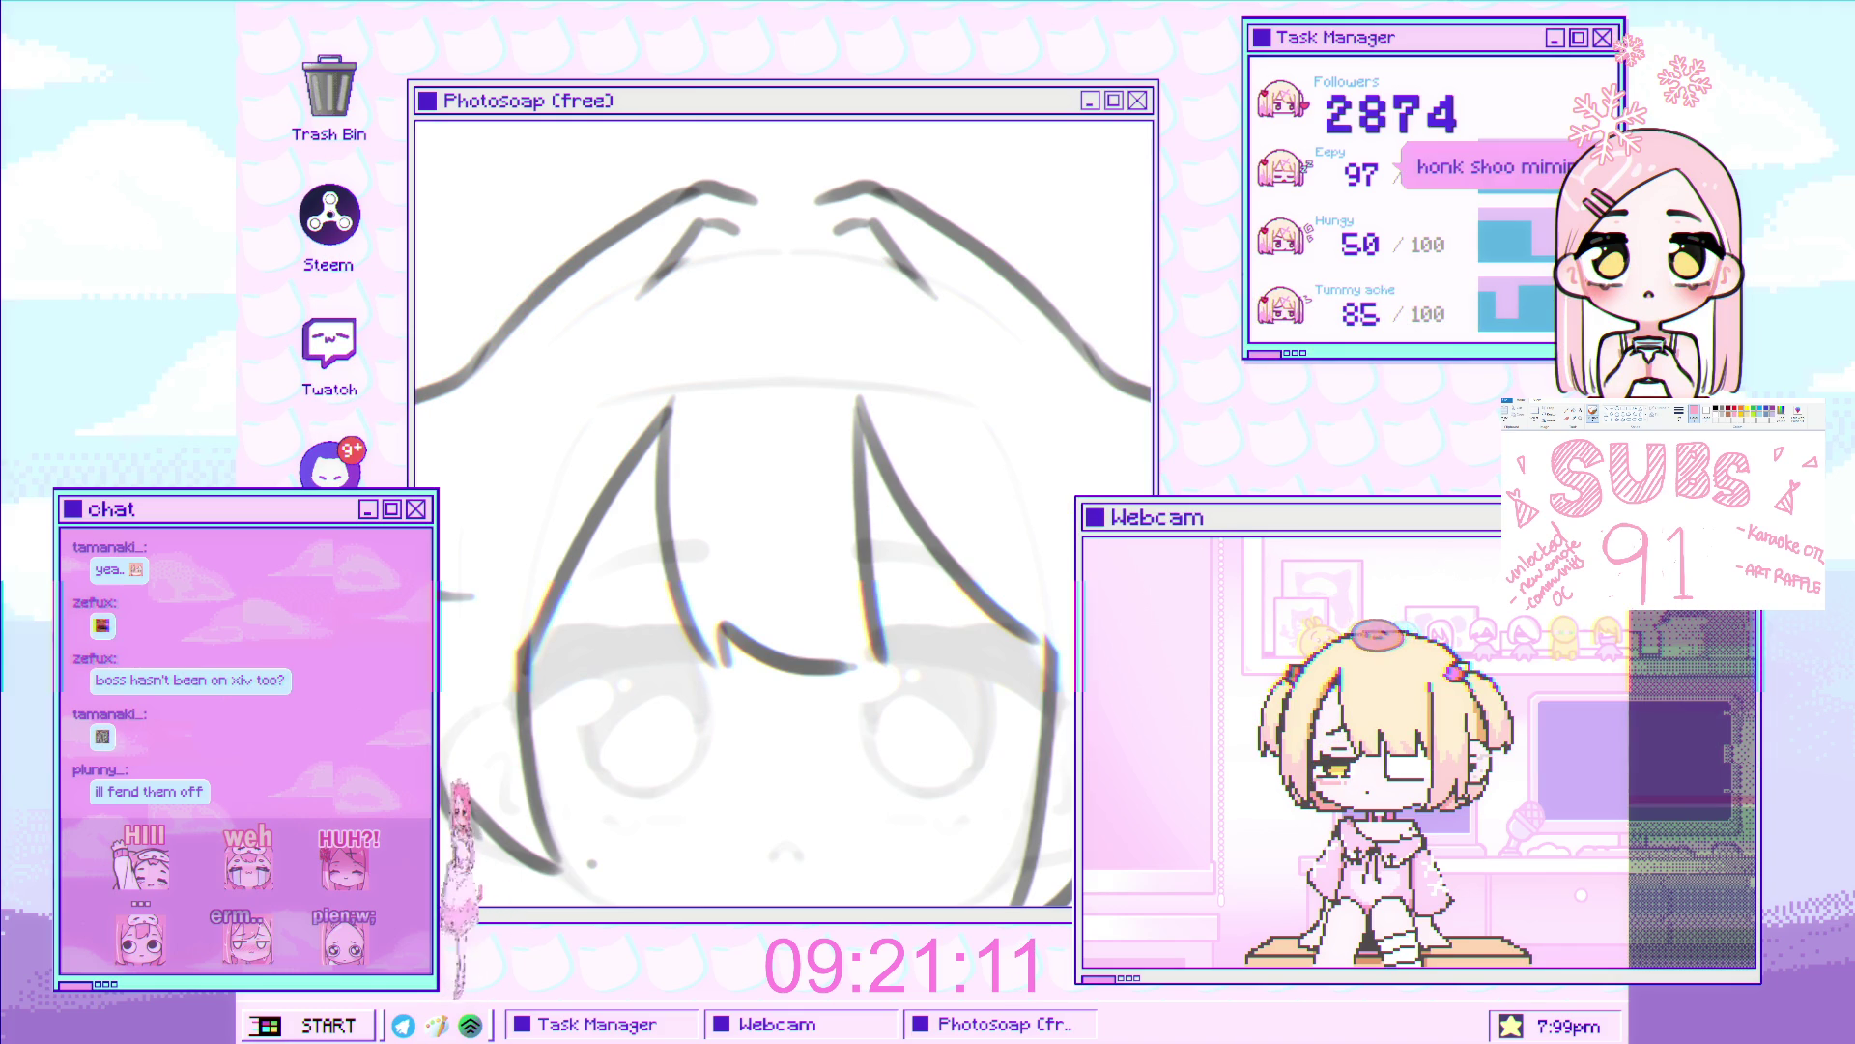
pyautogui.scroll(3, 649, 406)
pyautogui.moveTo(650, 406)
pyautogui.mouseDown()
pyautogui.moveTo(657, 367)
pyautogui.moveTo(667, 406)
pyautogui.moveTo(528, 598)
pyautogui.mouseUp()
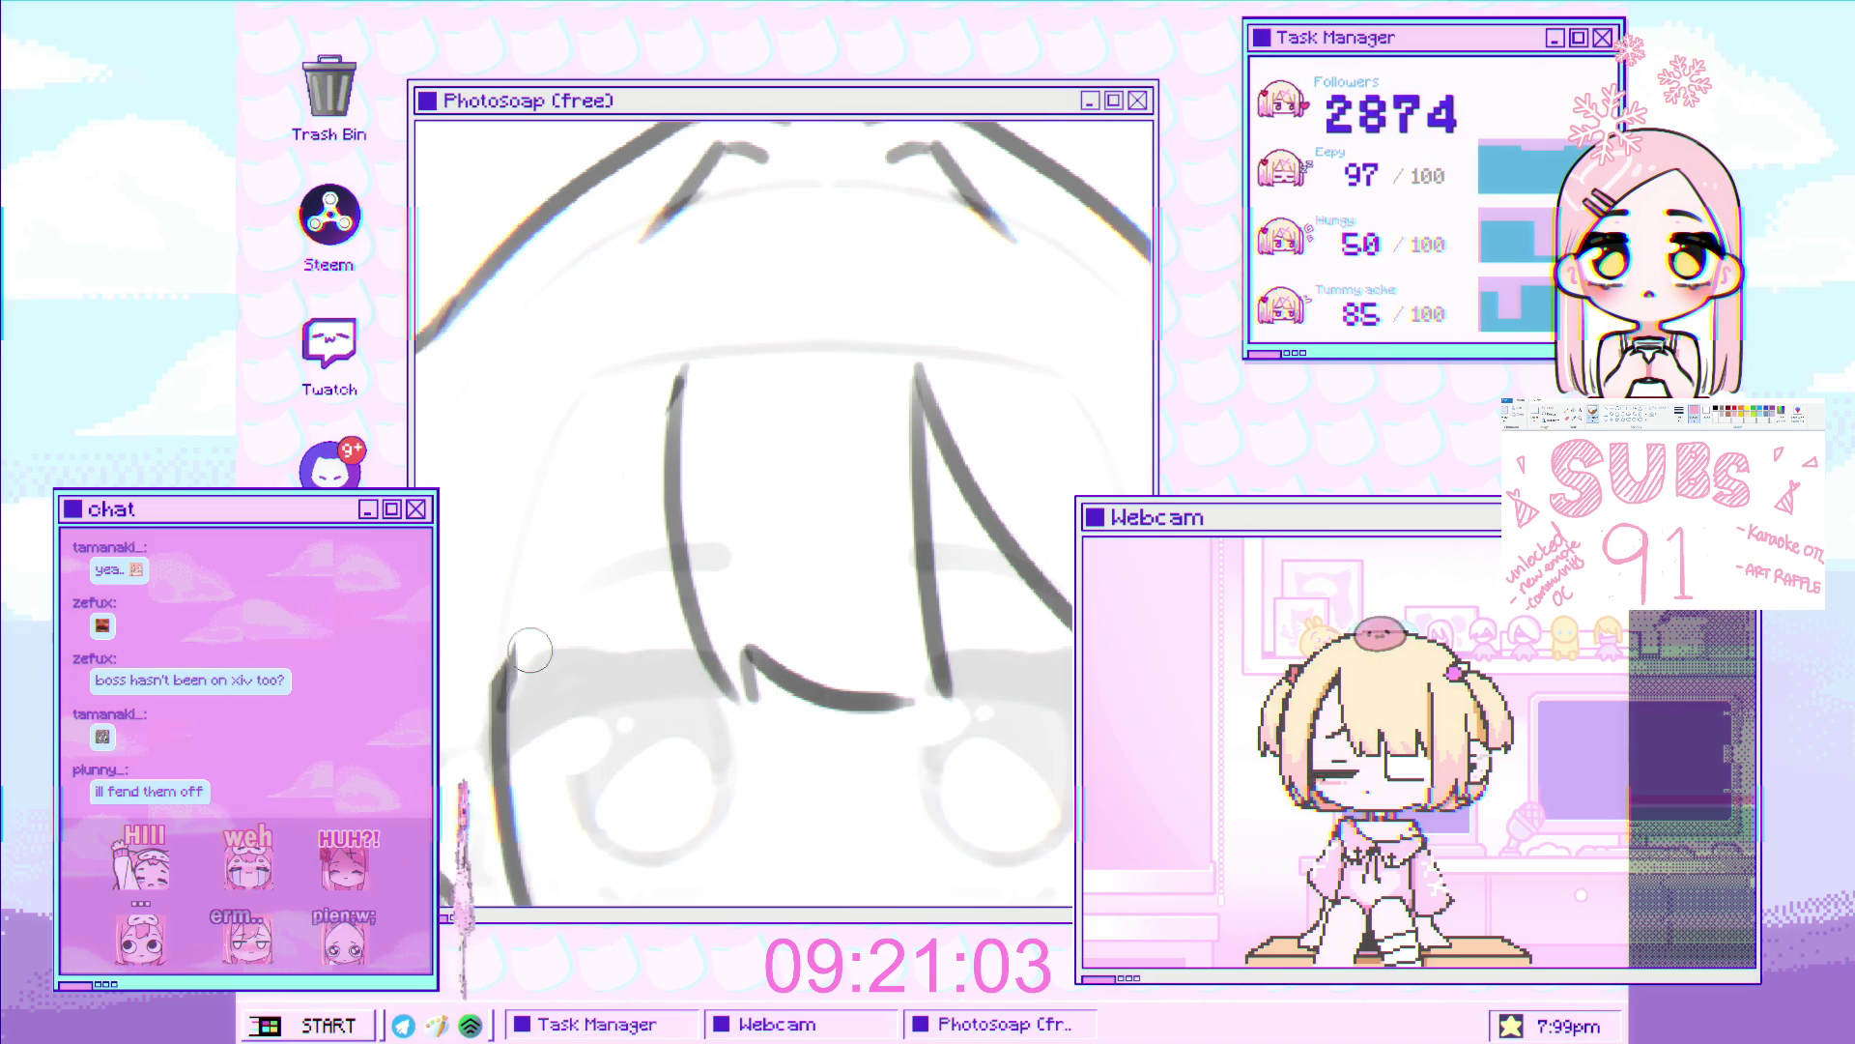
pyautogui.hotkey('ctrl', 'z')
pyautogui.moveTo(674, 387)
pyautogui.mouseDown()
pyautogui.moveTo(513, 677)
pyautogui.moveTo(547, 592)
pyautogui.moveTo(492, 648)
pyautogui.mouseUp()
pyautogui.hotkey('ctrl', 'z')
# Tilt the canvas and ink two curved side strands falling down the left
pyautogui.moveTo(677, 386); pyautogui.dragTo(601, 527)
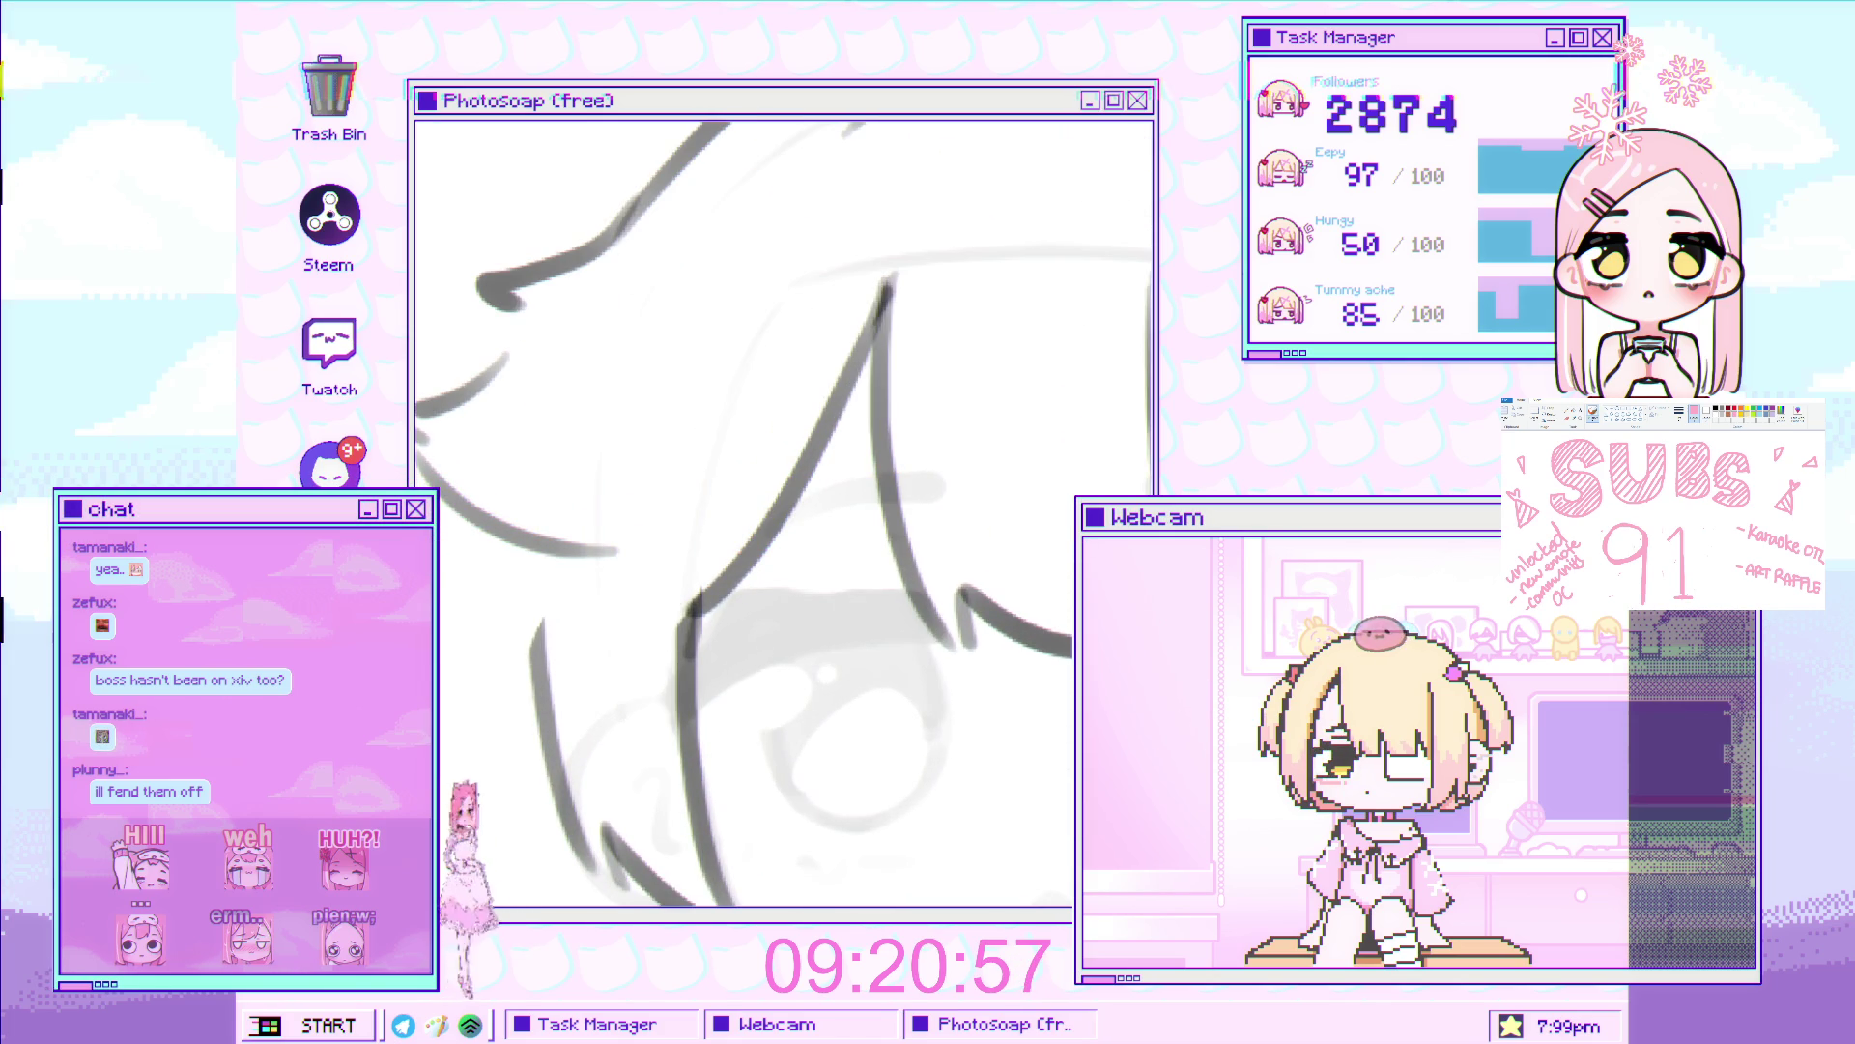
pyautogui.hotkey('ctrl', 'z')
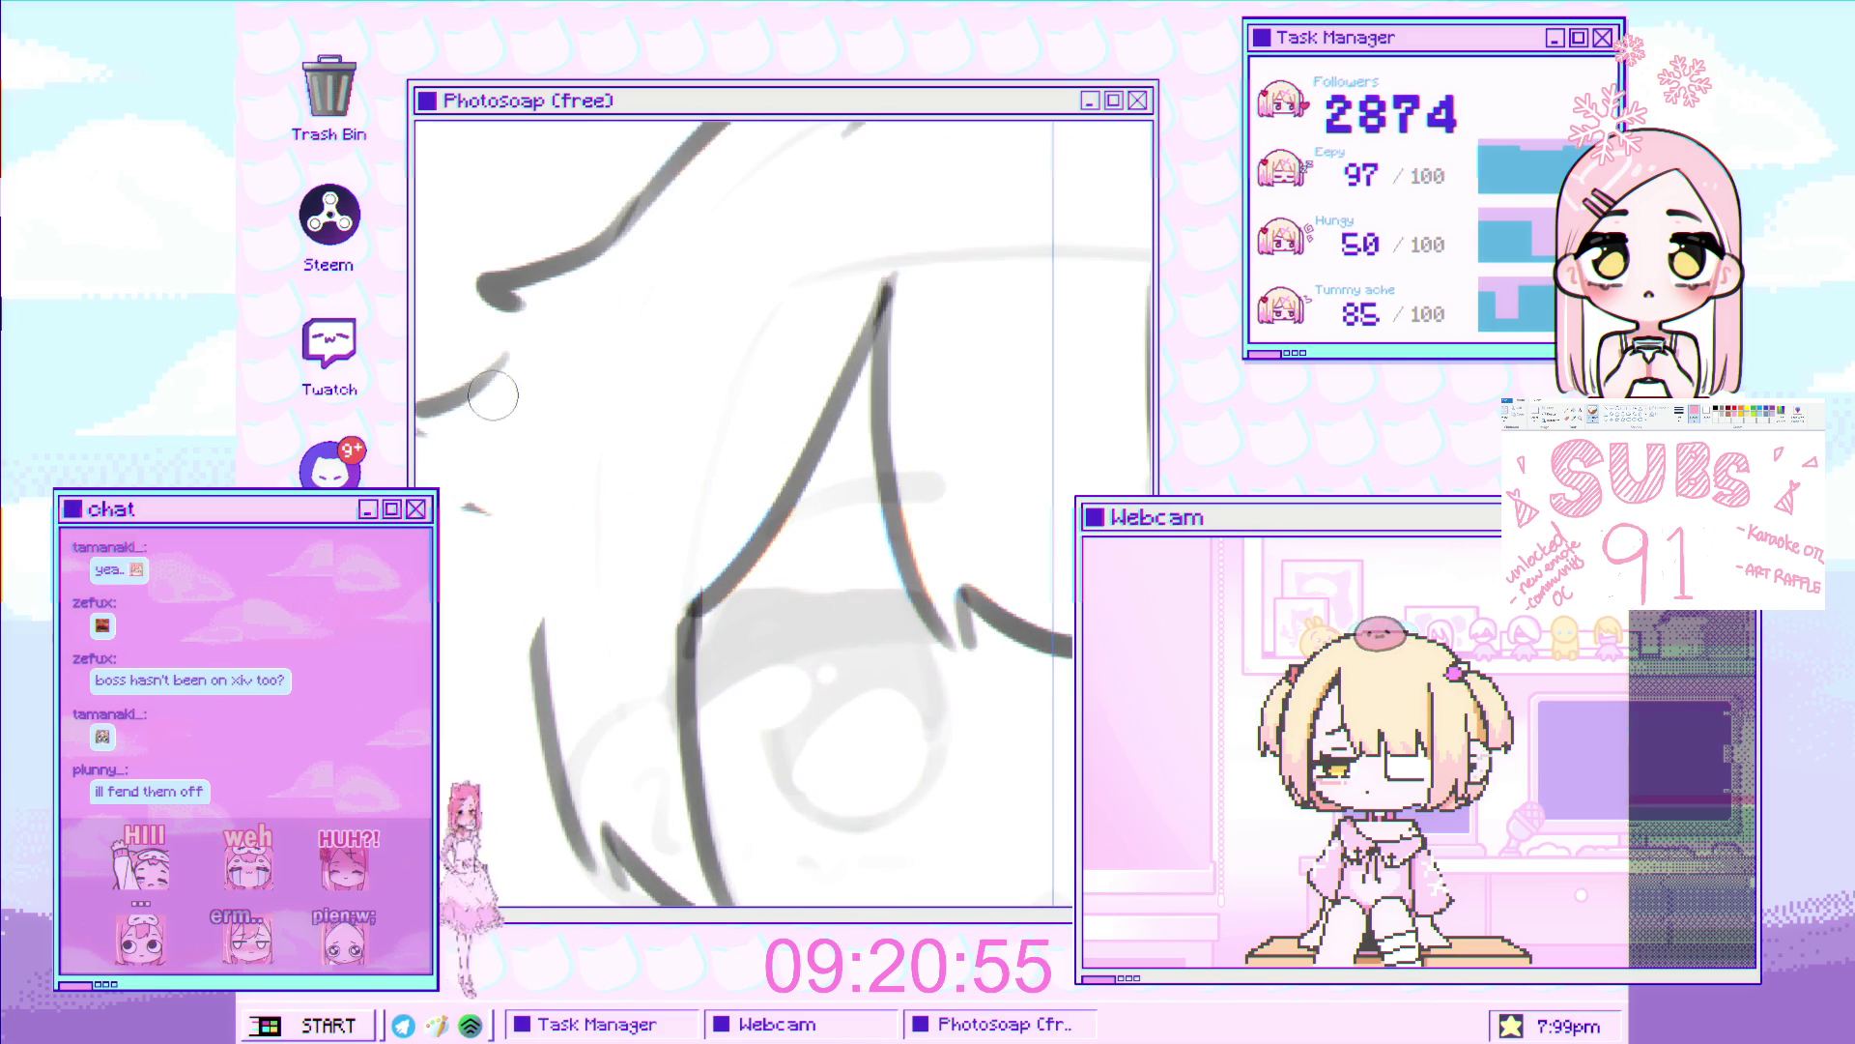
pyautogui.moveTo(525, 441); pyautogui.dragTo(440, 609)
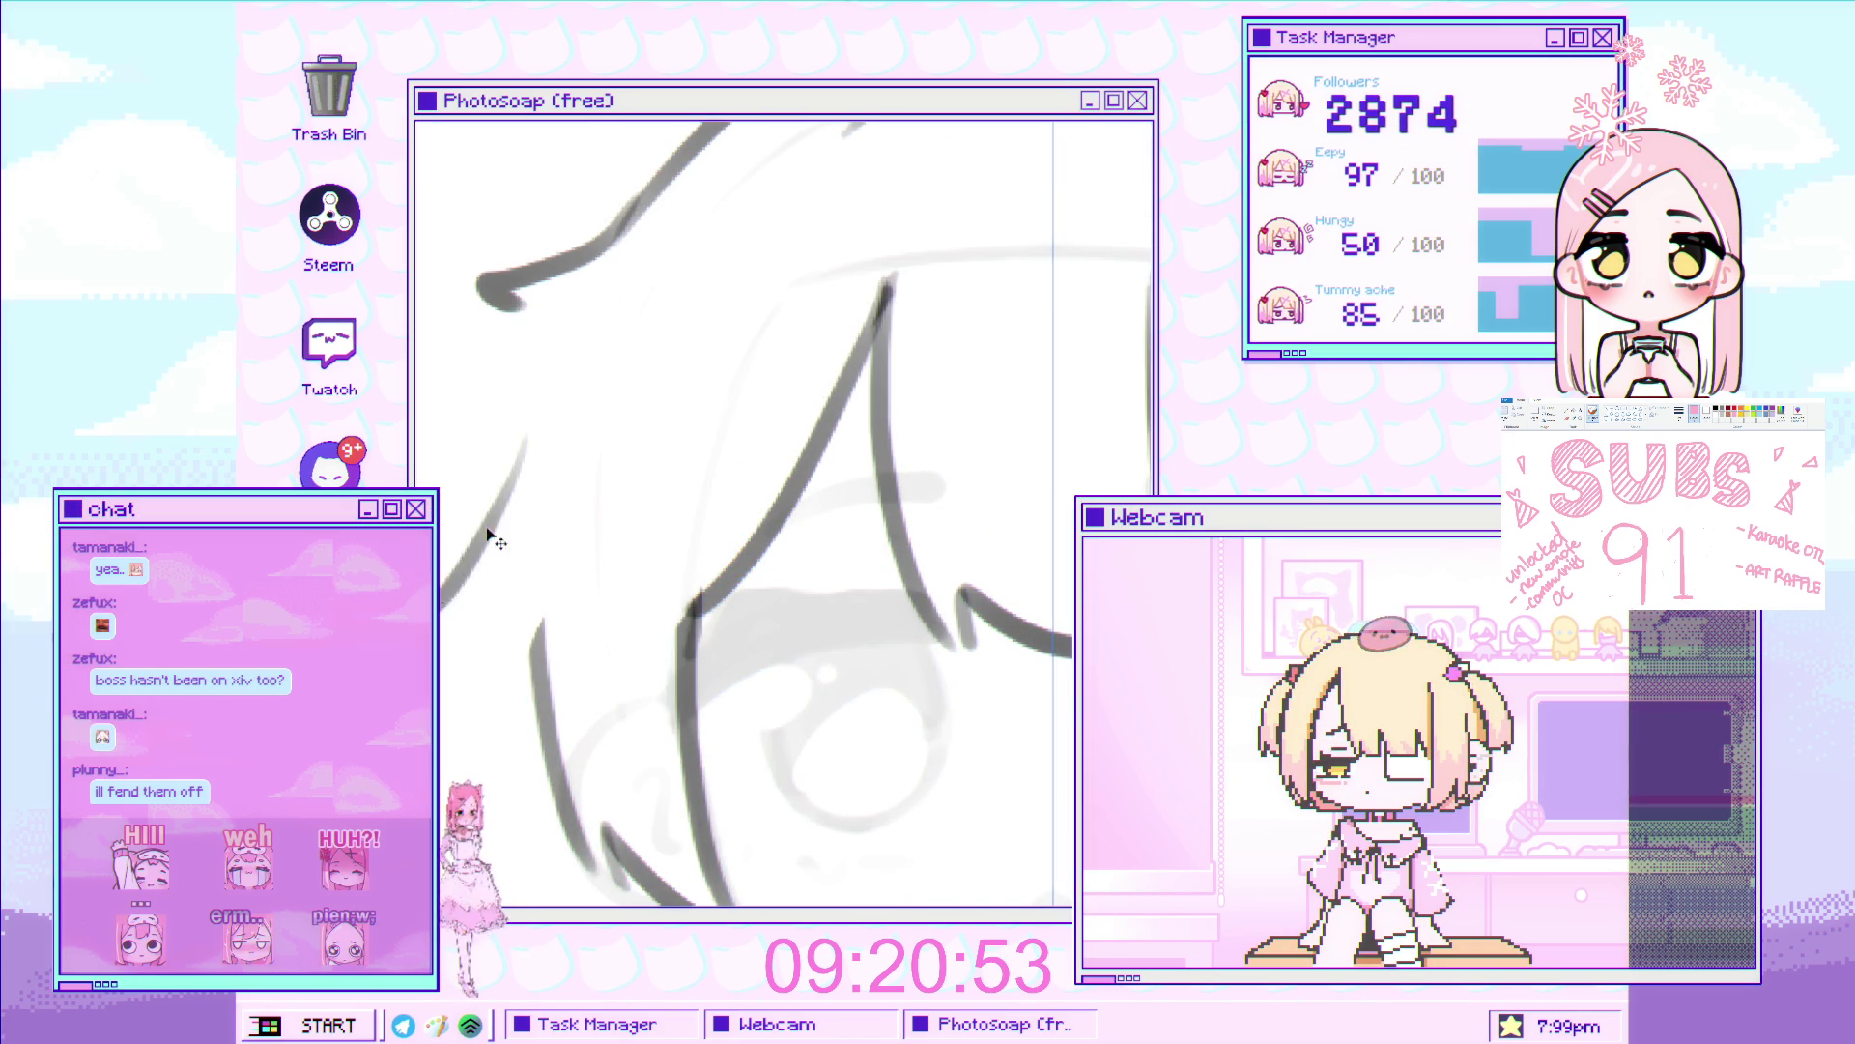
pyautogui.moveTo(536, 406); pyautogui.dragTo(440, 619)
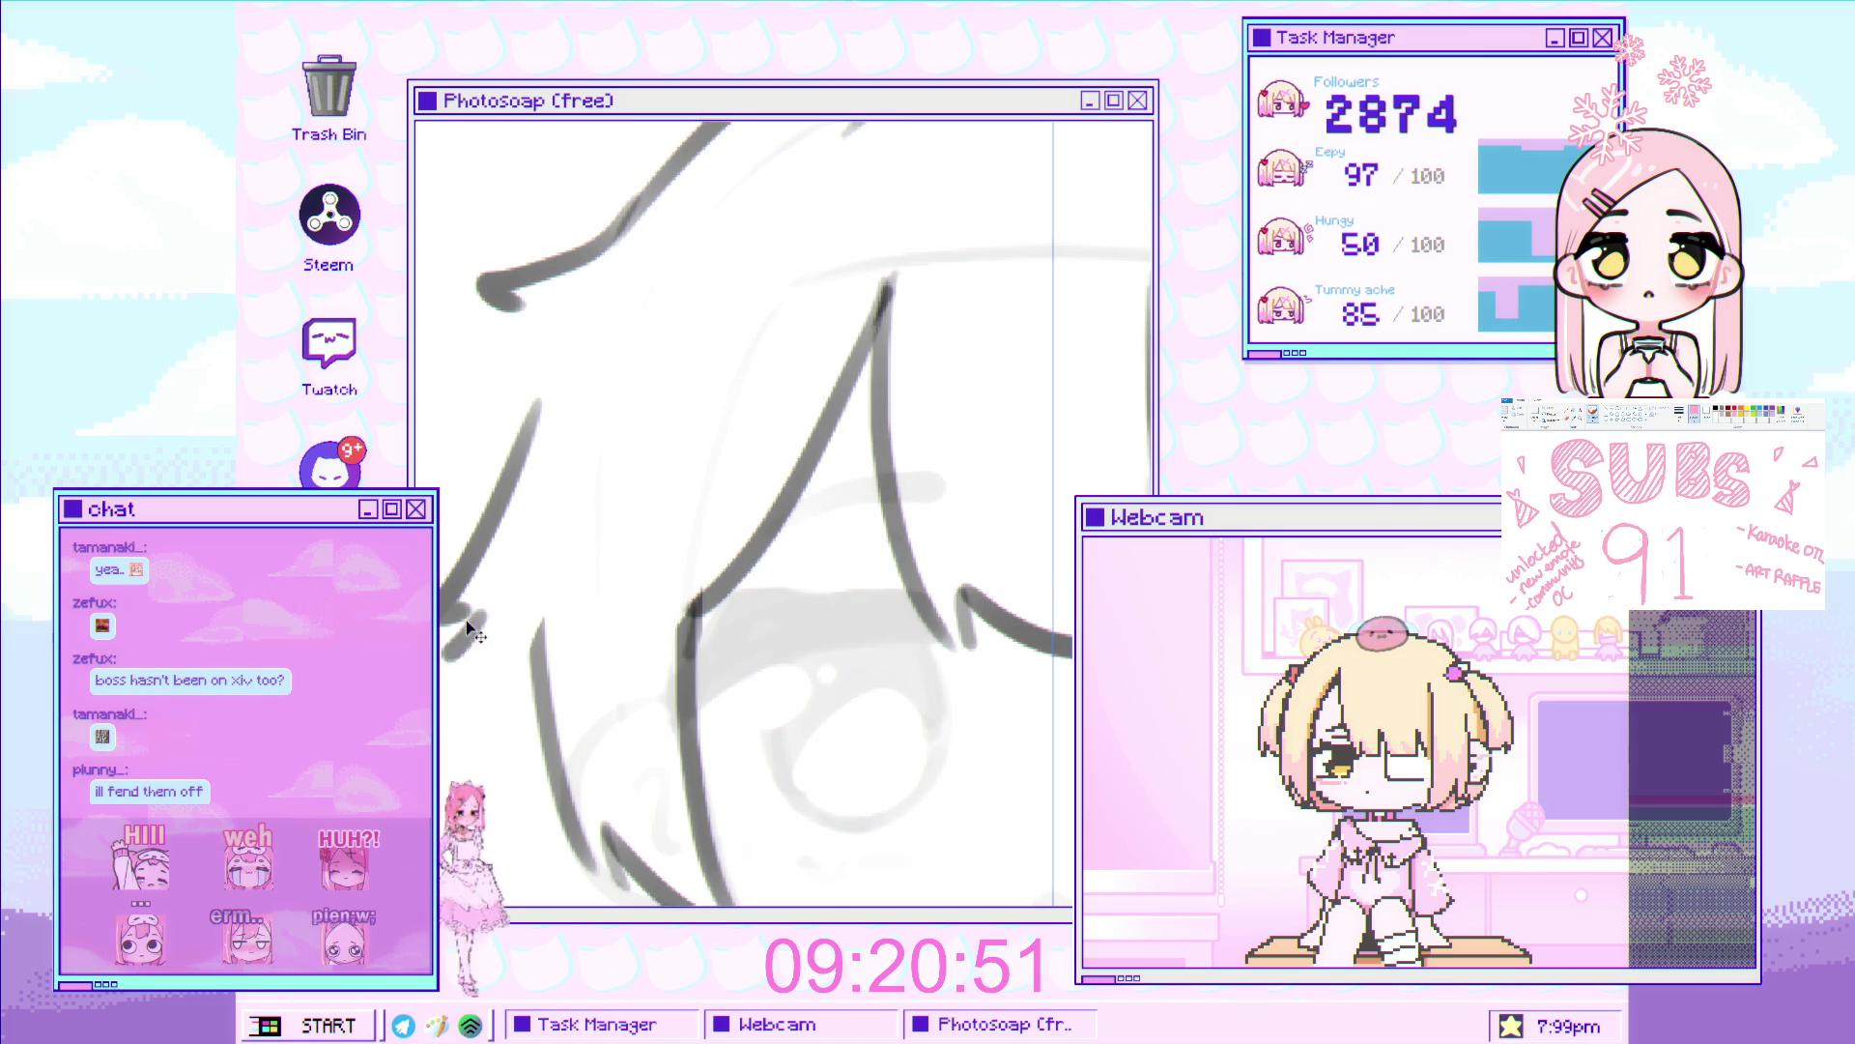
# Lasso a section of the line art and stretch it slightly downward with Ctrl+T
pyautogui.scroll(-5, 547, 623)
pyautogui.scroll(5, 529, 504)
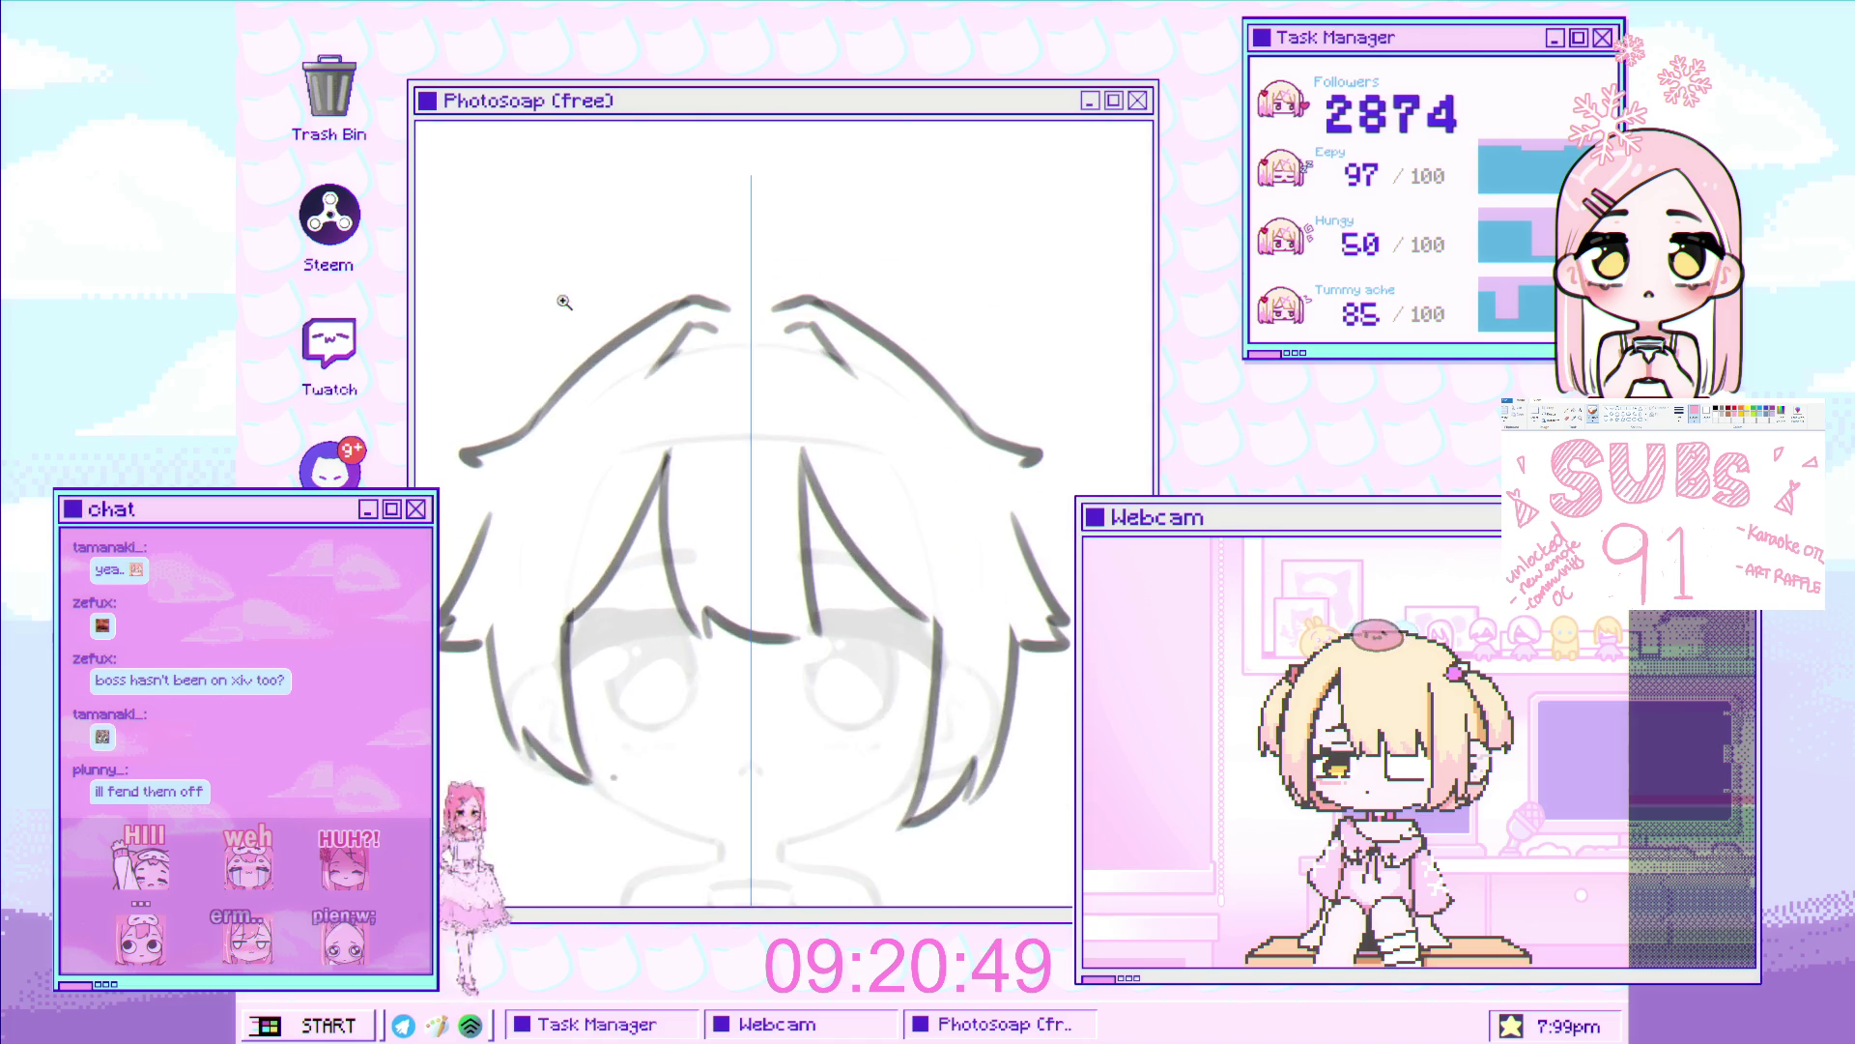
pyautogui.scroll(-5, 596, 478)
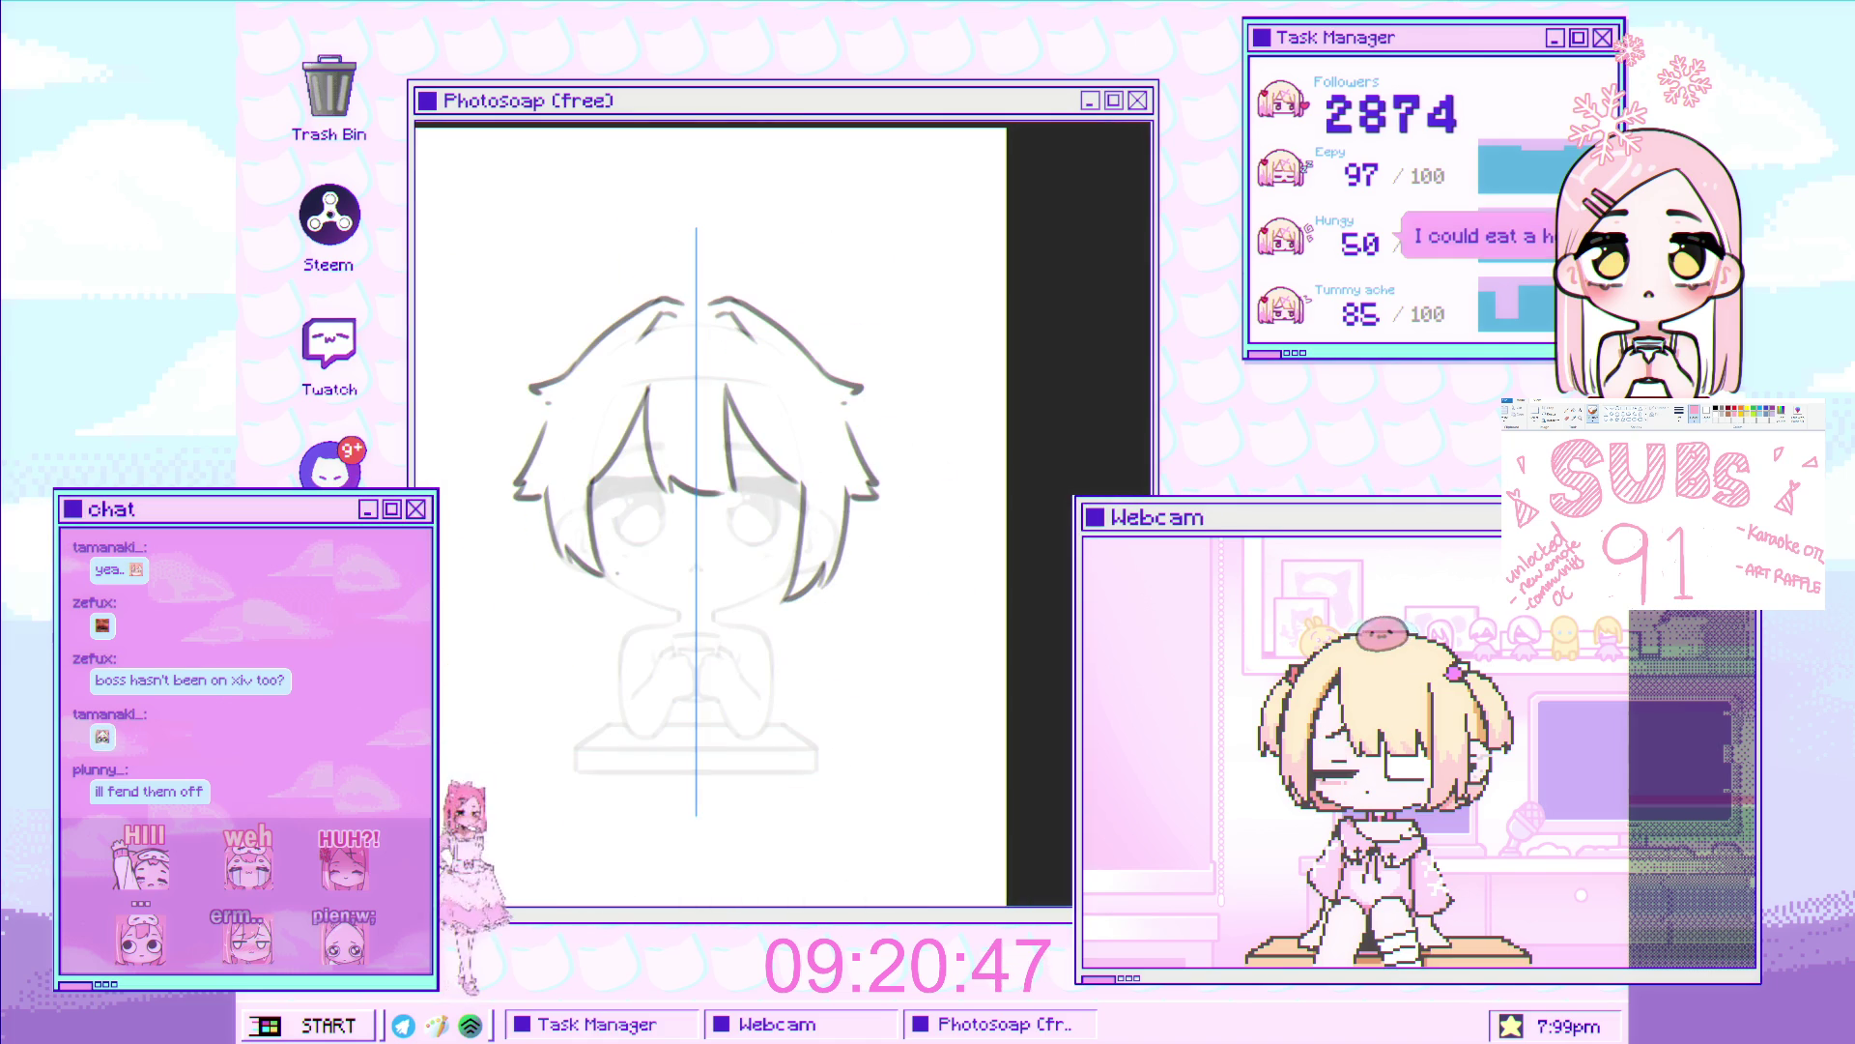
pyautogui.scroll(3, 570, 324)
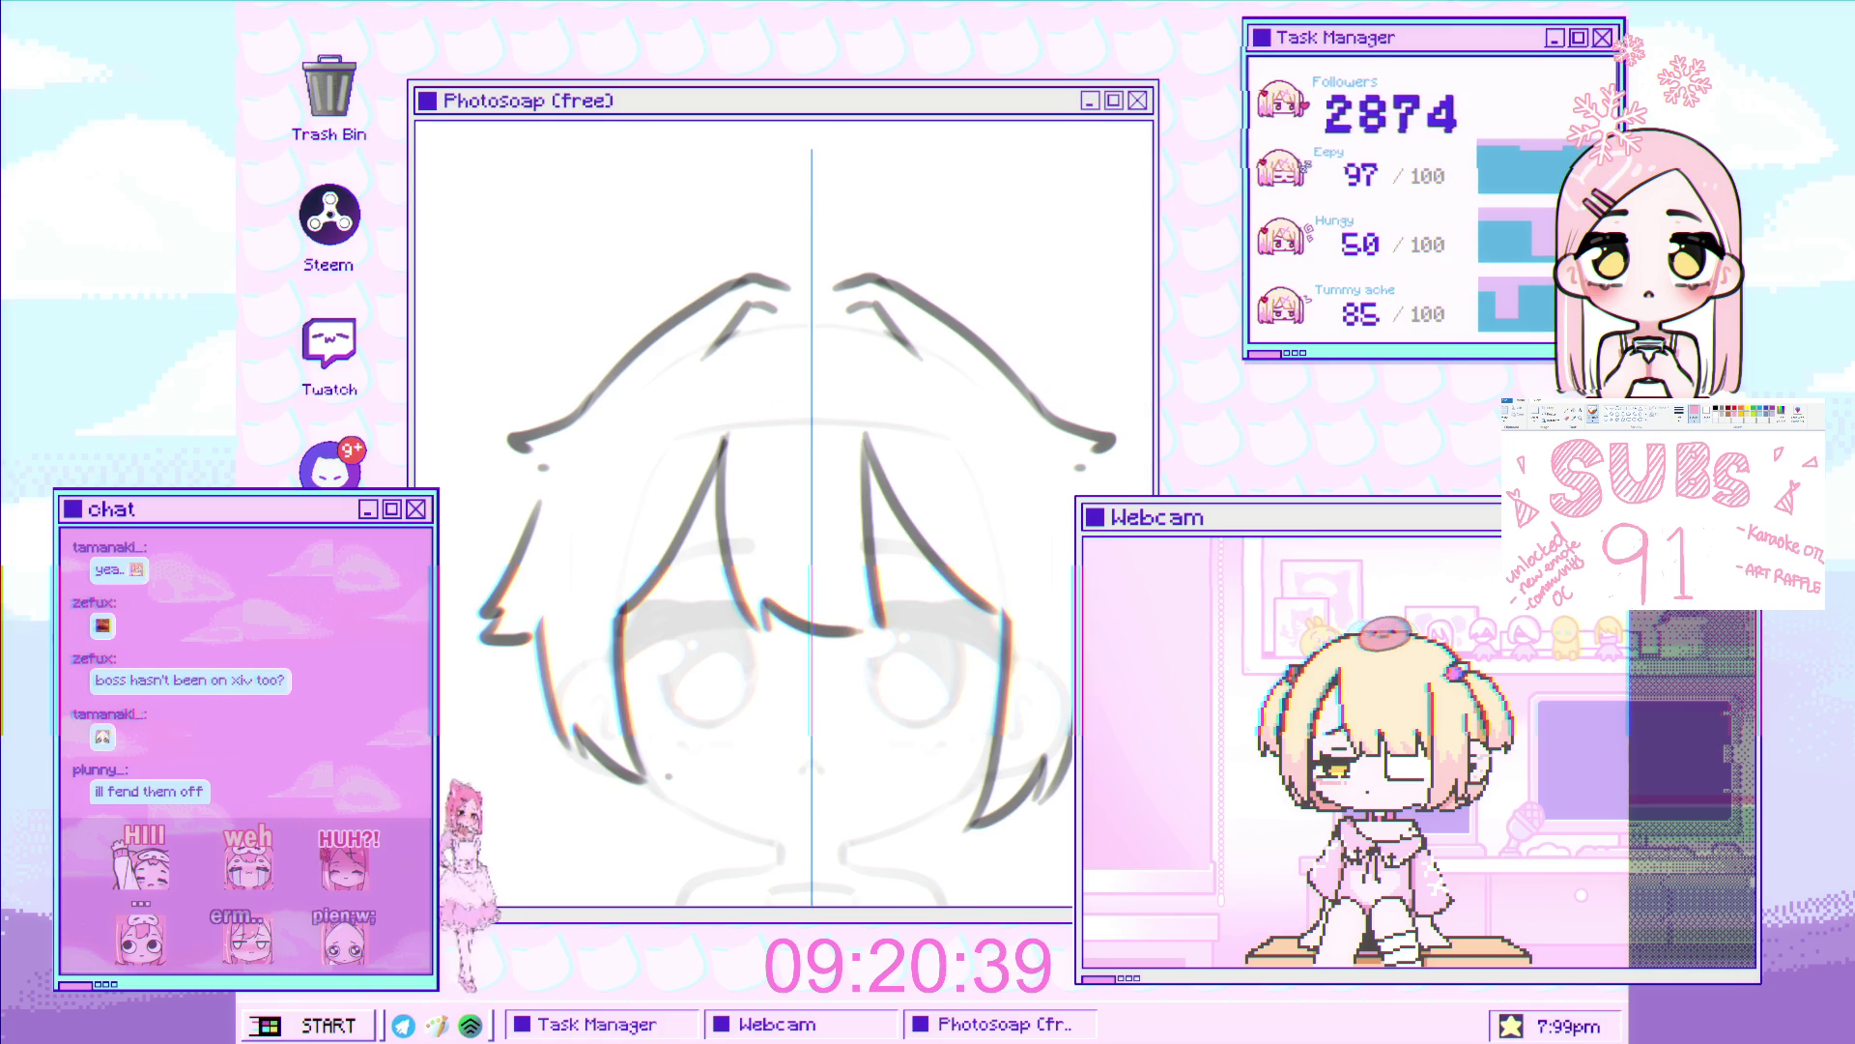
pyautogui.scroll(5, 824, 468)
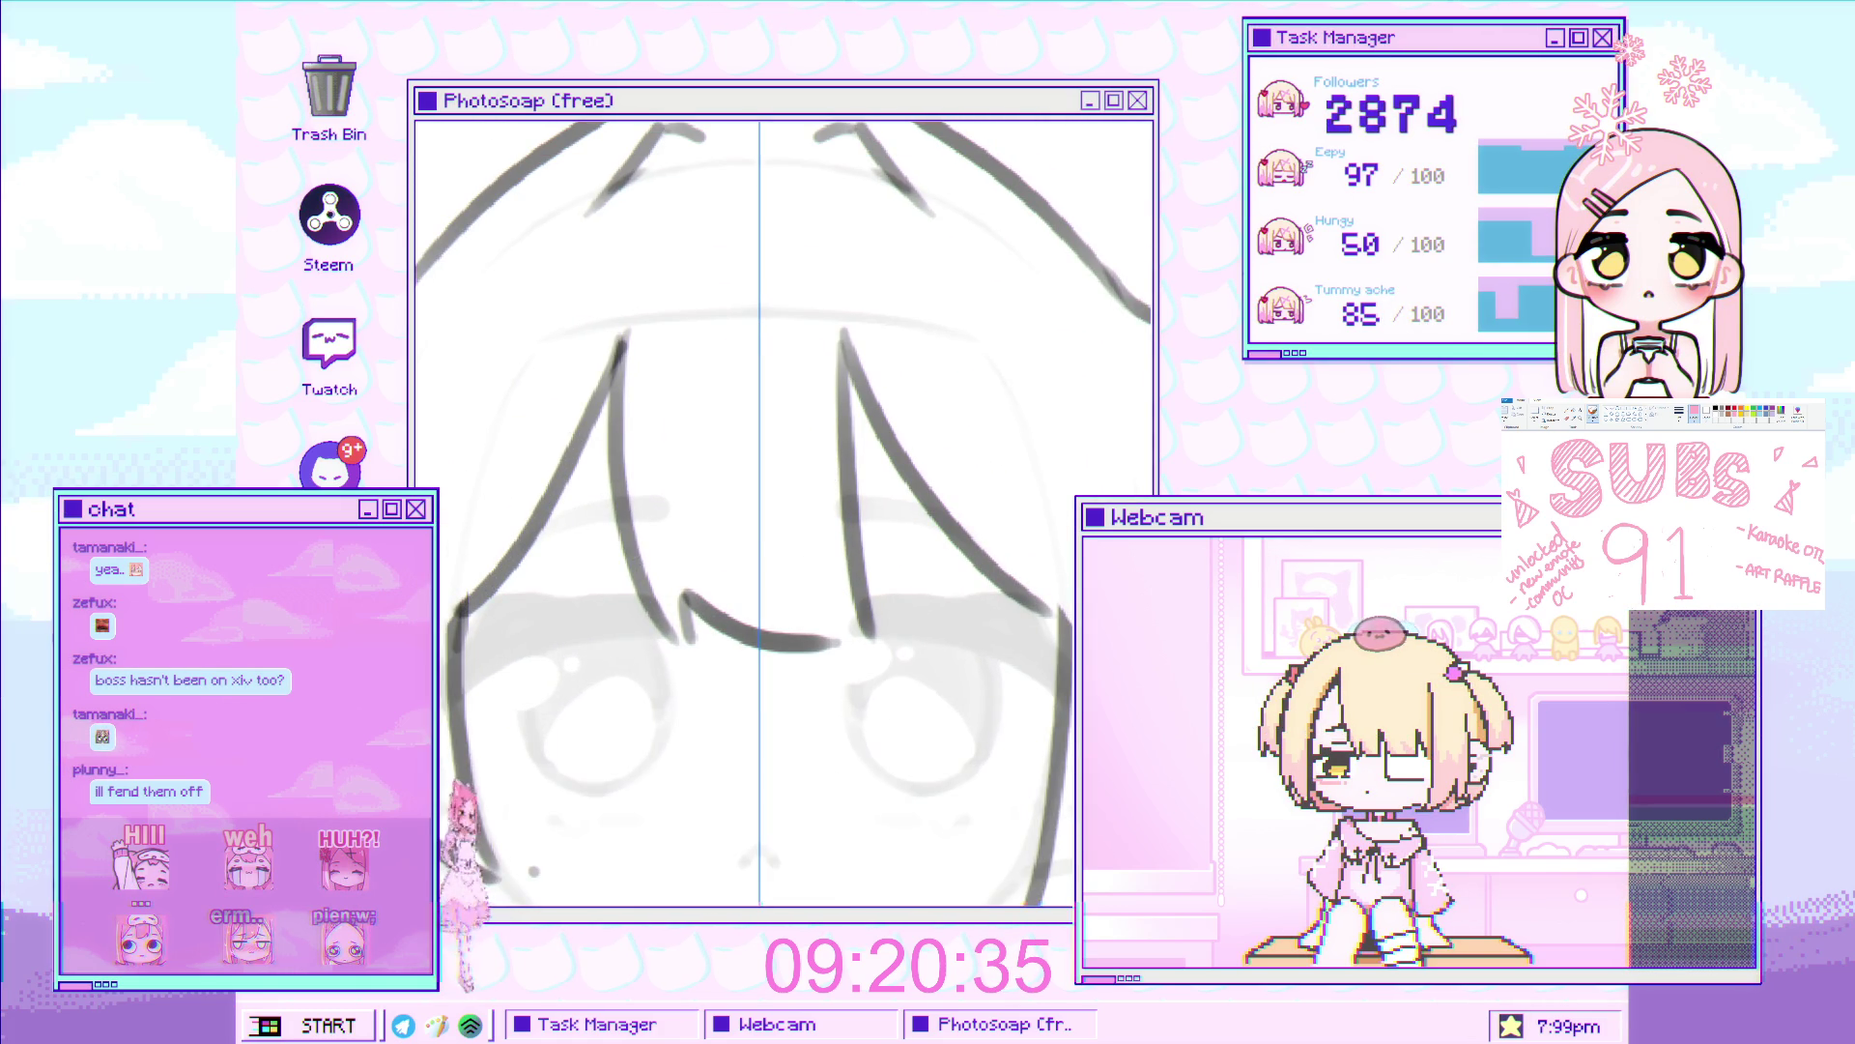
pyautogui.scroll(2, 705, 477)
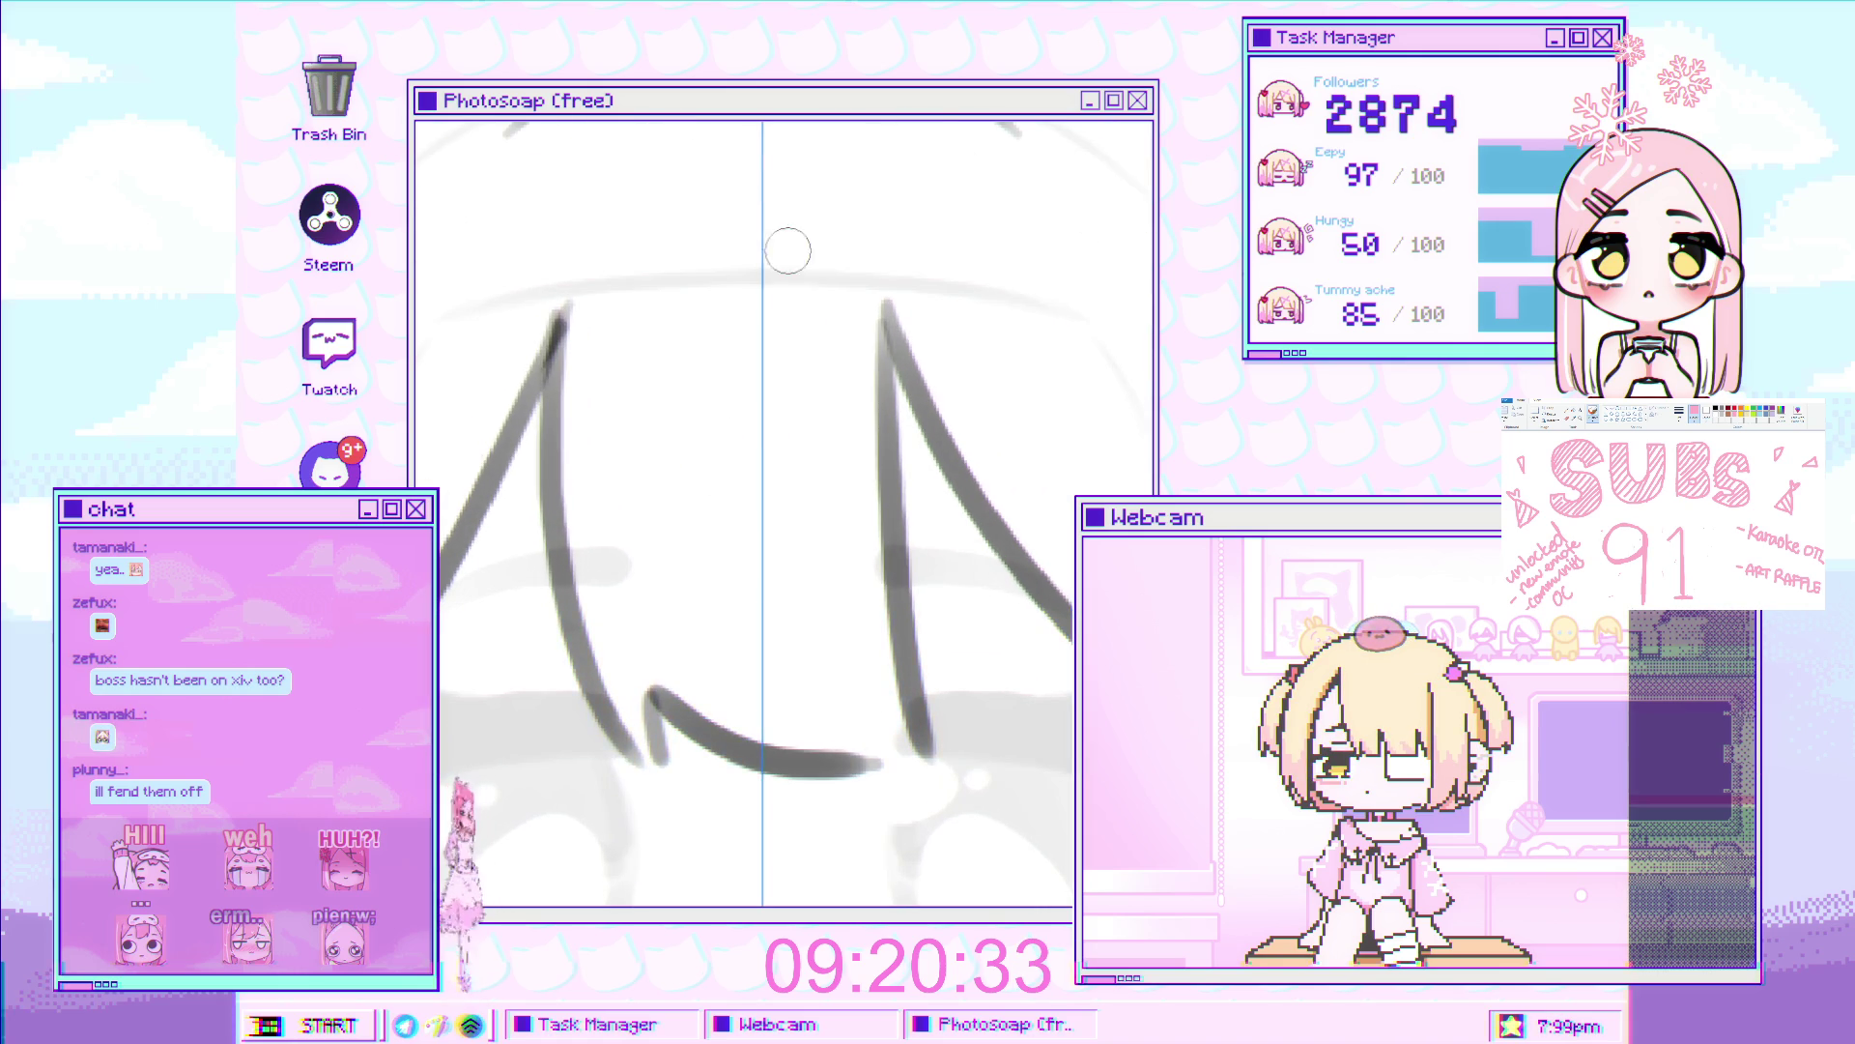
pyautogui.scroll(-3, 725, 412)
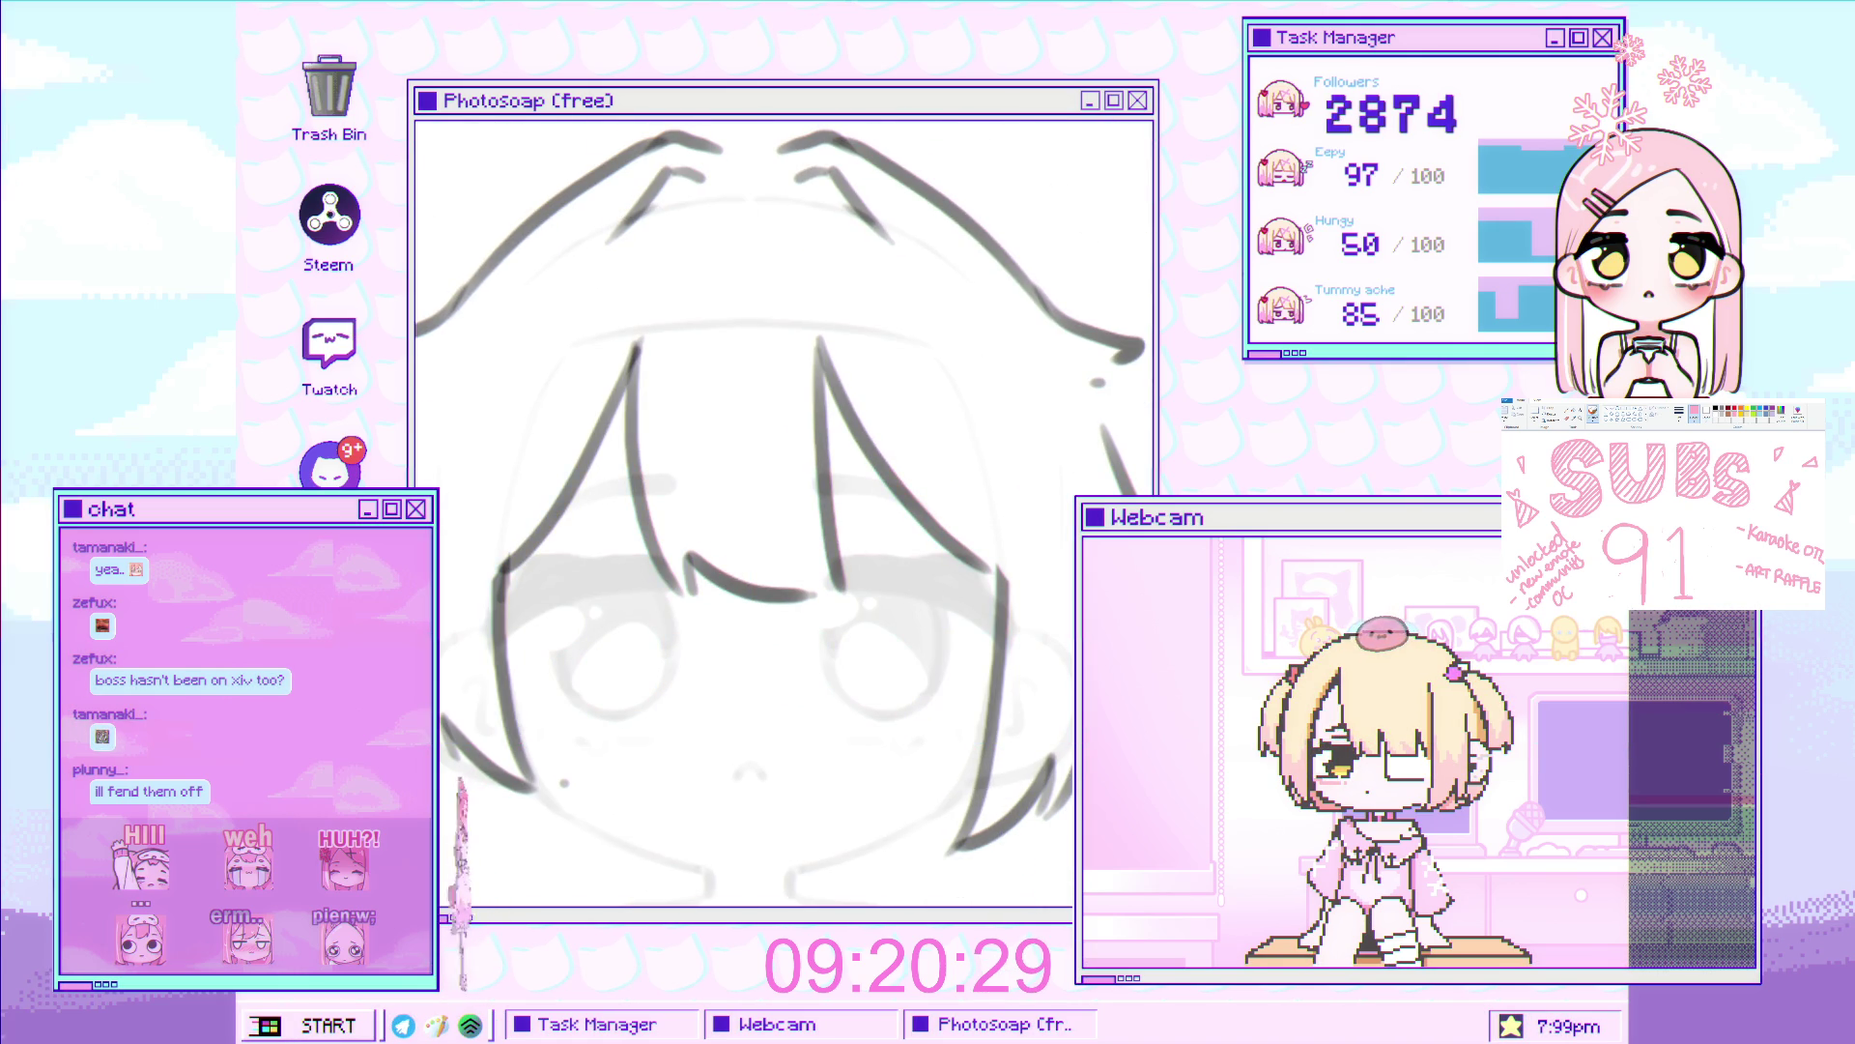
pyautogui.moveTo(655, 325)
pyautogui.mouseDown()
pyautogui.moveTo(783, 675)
pyautogui.moveTo(857, 512)
pyautogui.mouseUp()
pyautogui.moveTo(833, 423); pyautogui.dragTo(798, 287)
pyautogui.hotkey('ctrl', 't')
pyautogui.moveTo(733, 694); pyautogui.dragTo(730, 713)
pyautogui.press('Return')
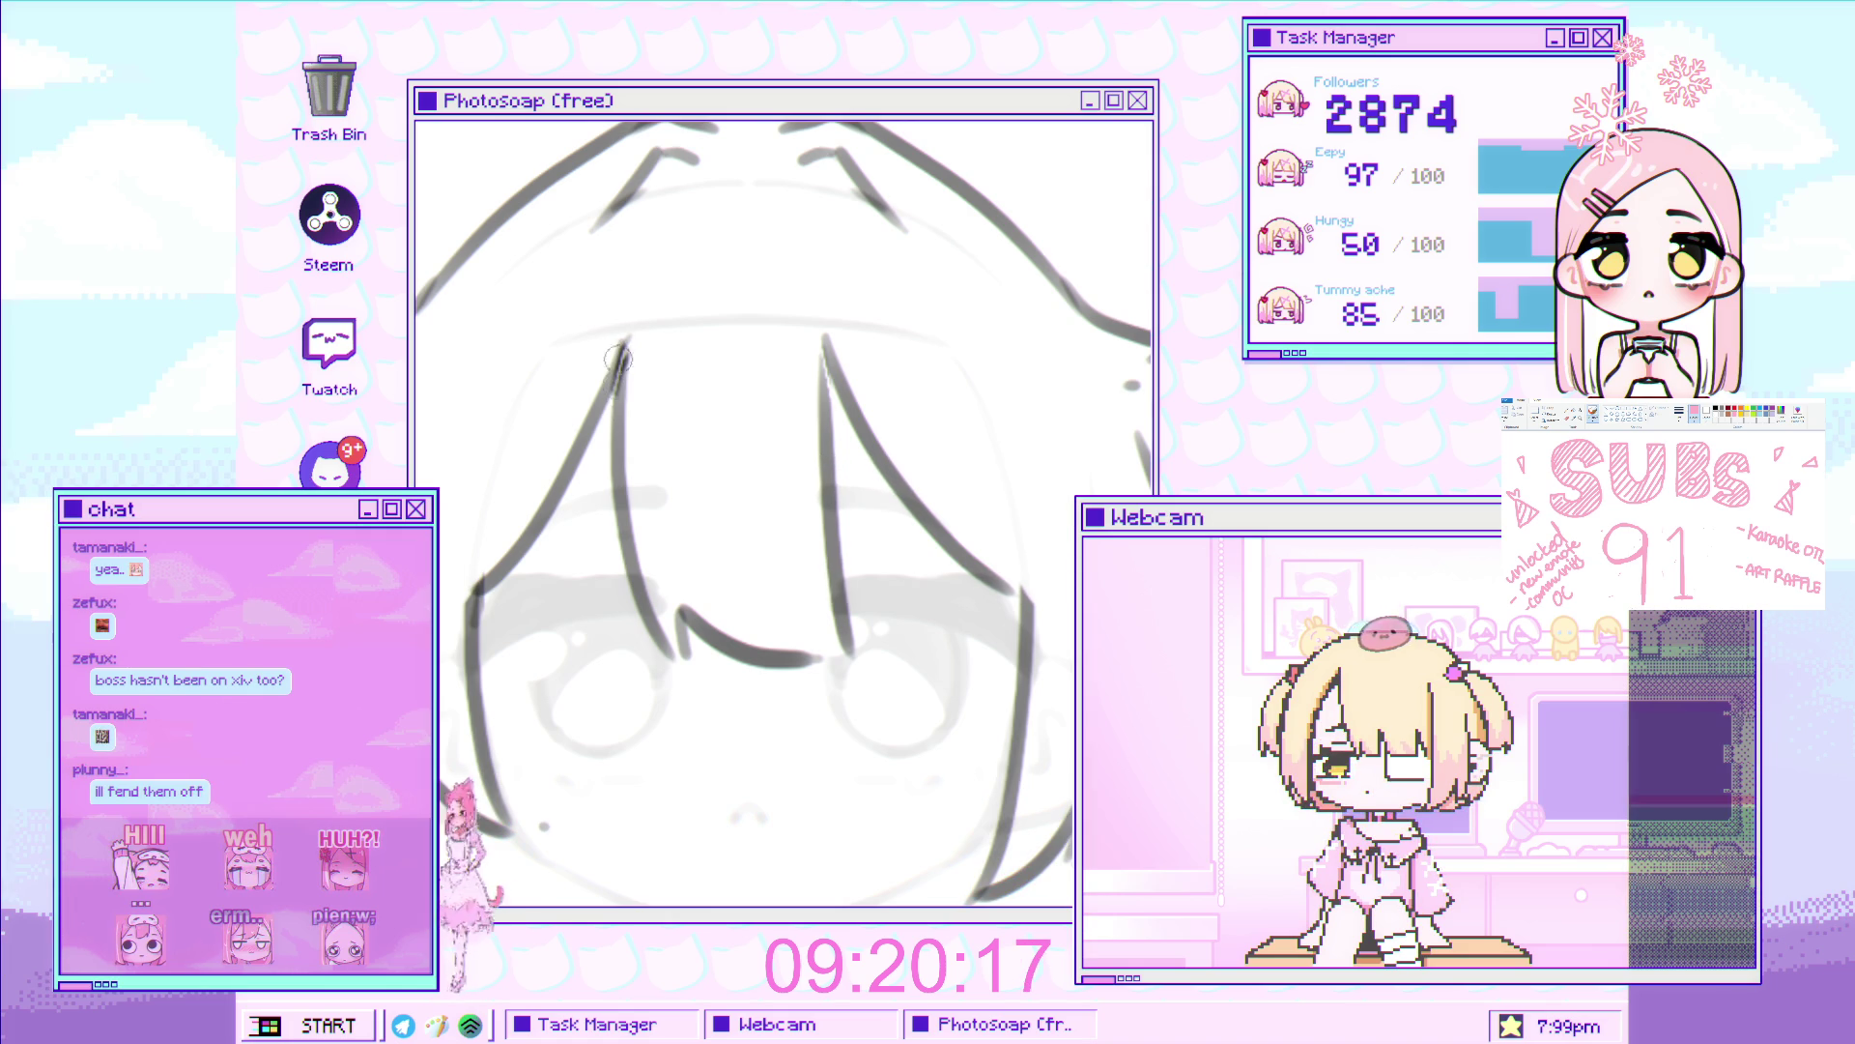
# Ink a hooked strand in the middle of the bangs
pyautogui.scroll(1, 754, 348)
pyautogui.moveTo(663, 364)
pyautogui.mouseDown()
pyautogui.moveTo(720, 541)
pyautogui.moveTo(759, 556)
pyautogui.mouseUp()
pyautogui.hotkey('ctrl', 'z')
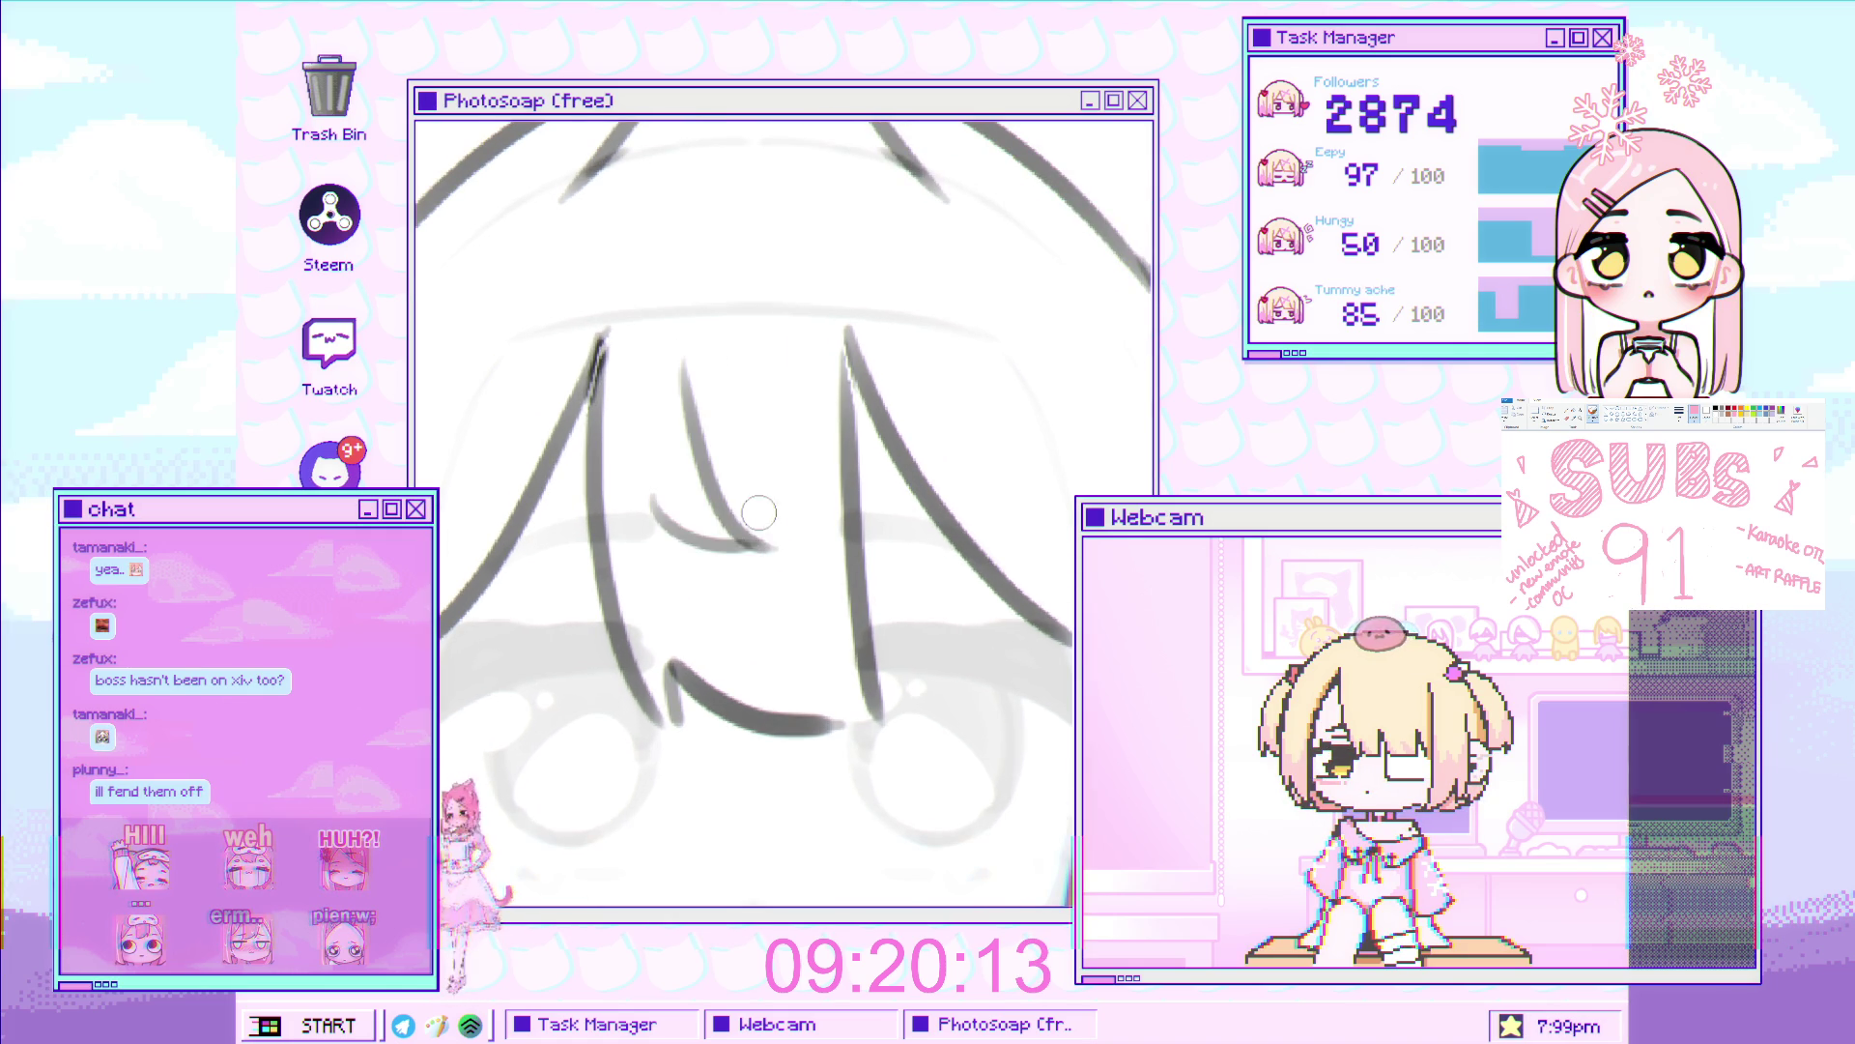
pyautogui.scroll(-2, 744, 512)
pyautogui.scroll(2, 744, 512)
pyautogui.hotkey('ctrl', 'z')
pyautogui.hotkey('ctrl', 'z')
pyautogui.moveTo(740, 390); pyautogui.dragTo(763, 583)
pyautogui.scroll(-2, 817, 522)
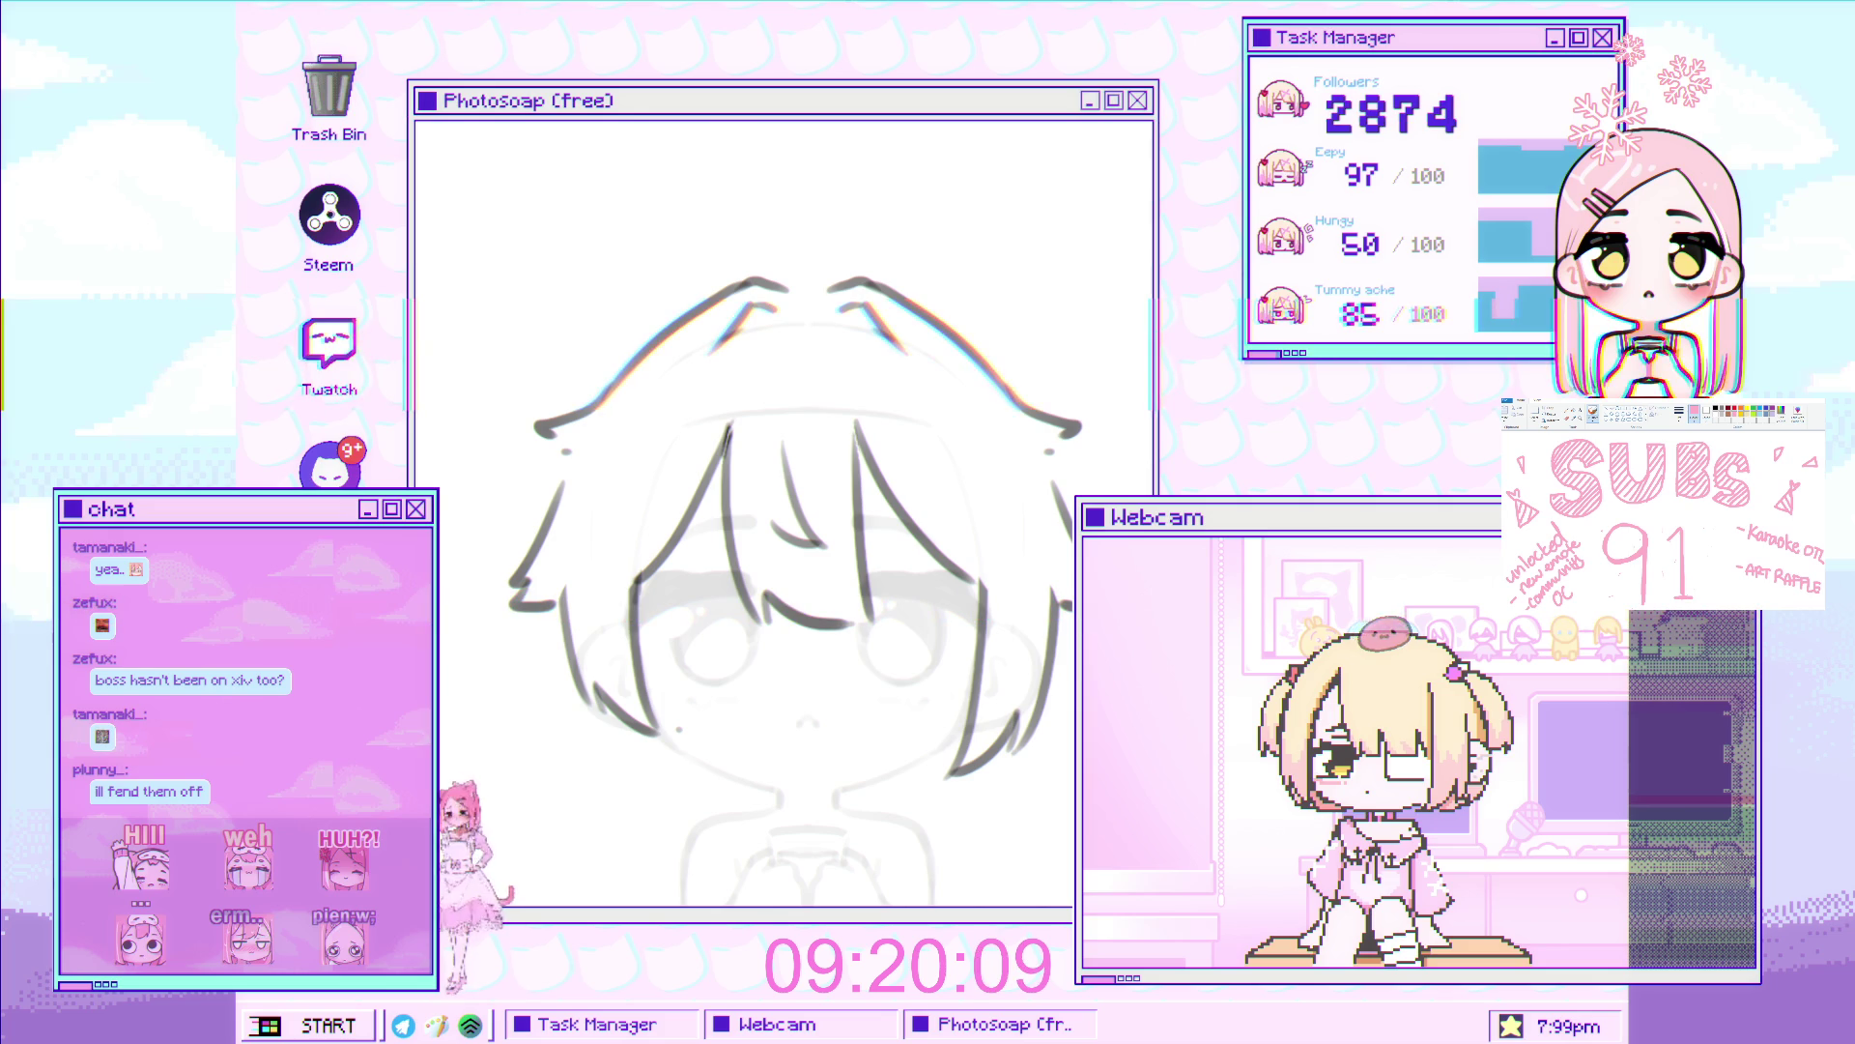
pyautogui.scroll(5, 649, 413)
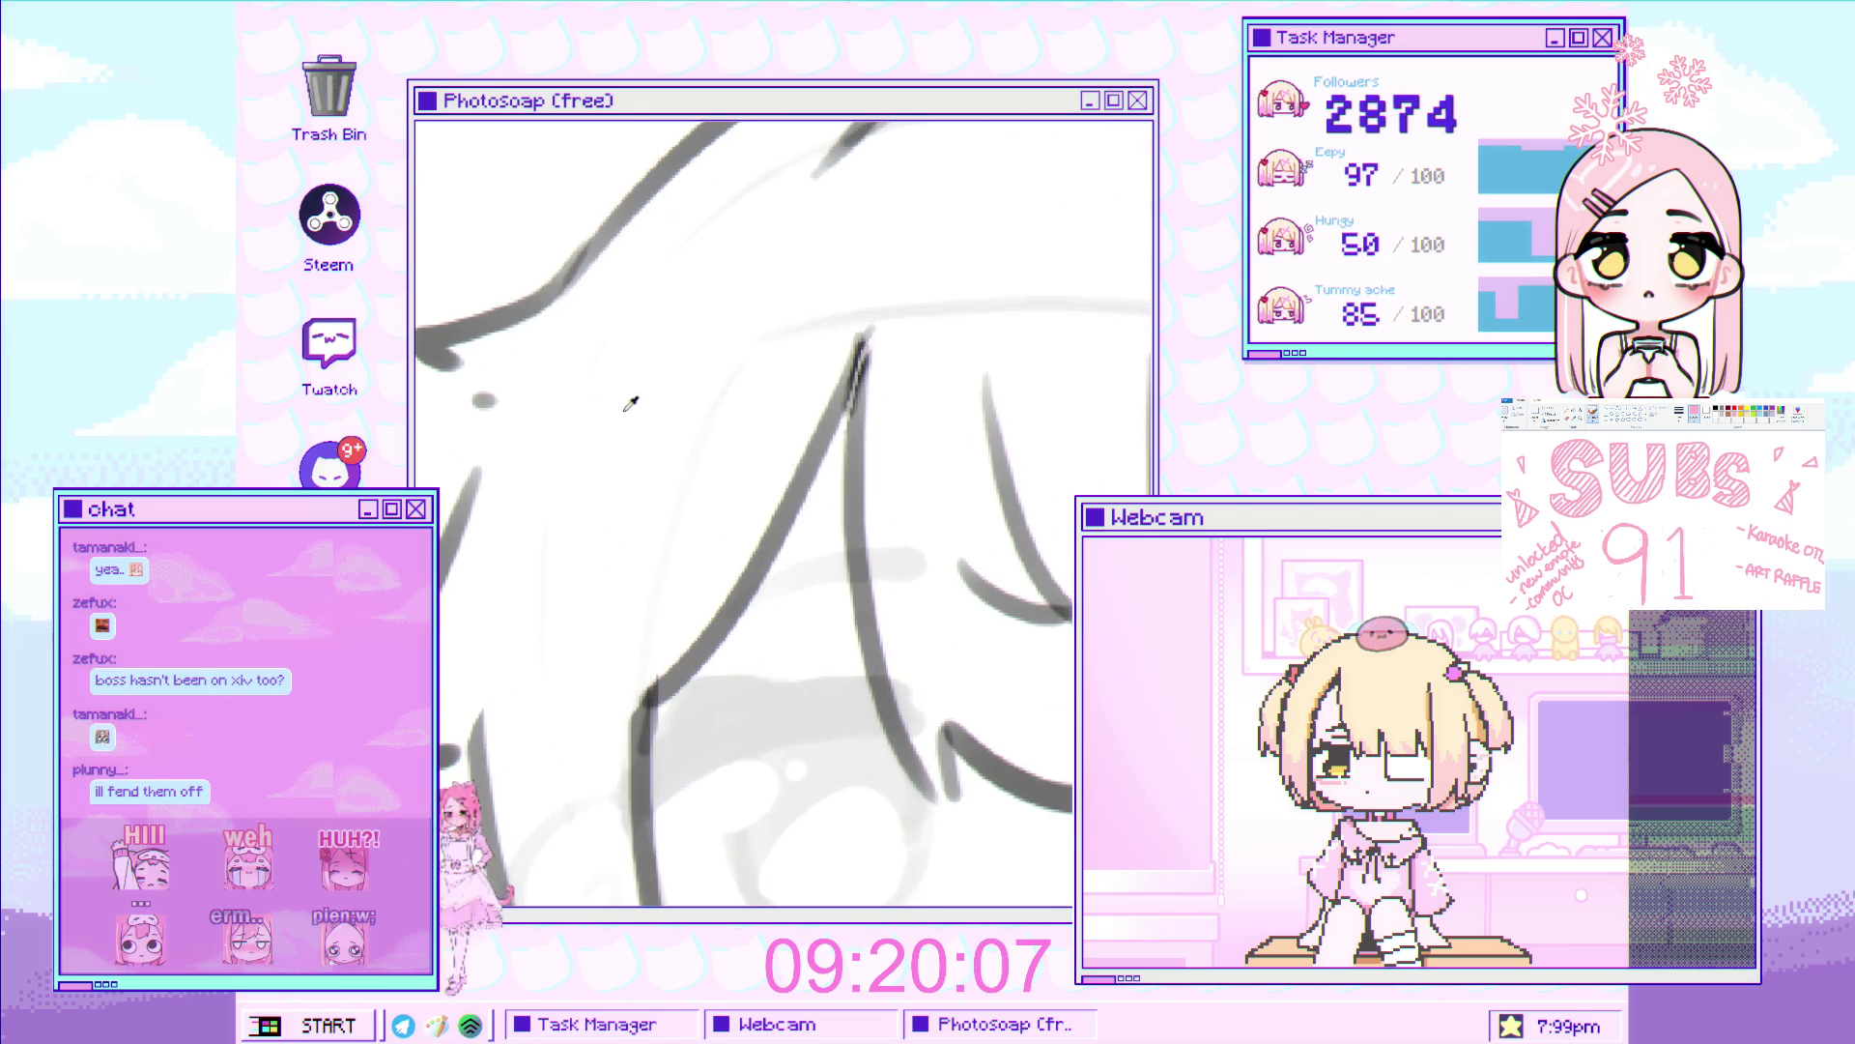
# Draw the cat clip's ears, left and right sides, and try a paw beneath its head
pyautogui.moveTo(592, 437)
pyautogui.mouseDown()
pyautogui.moveTo(636, 373)
pyautogui.moveTo(651, 414)
pyautogui.moveTo(779, 432)
pyautogui.mouseUp()
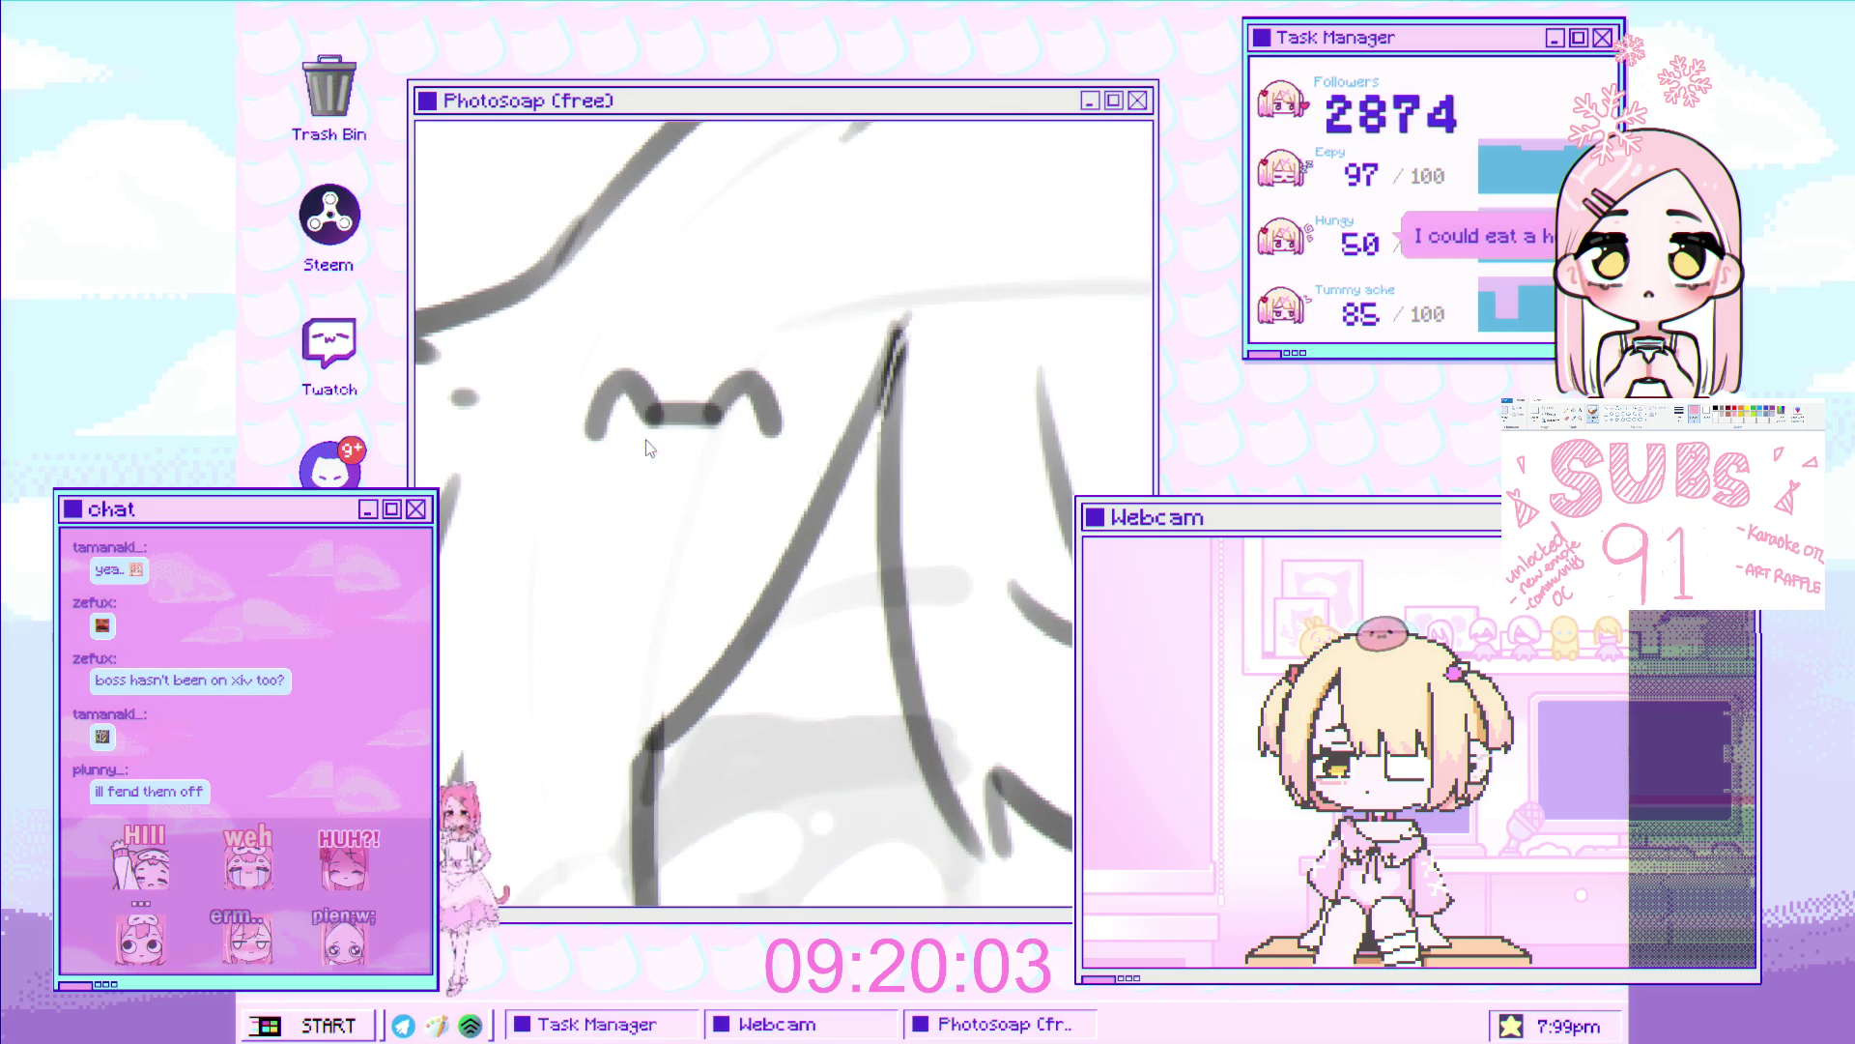
pyautogui.moveTo(592, 437); pyautogui.dragTo(633, 522)
pyautogui.hotkey('ctrl', 'z')
pyautogui.moveTo(592, 436); pyautogui.dragTo(633, 522)
pyautogui.moveTo(773, 425); pyautogui.dragTo(736, 522)
pyautogui.hotkey('ctrl', 'z')
pyautogui.moveTo(773, 425)
pyautogui.mouseDown()
pyautogui.moveTo(737, 522)
pyautogui.moveTo(773, 432)
pyautogui.mouseUp()
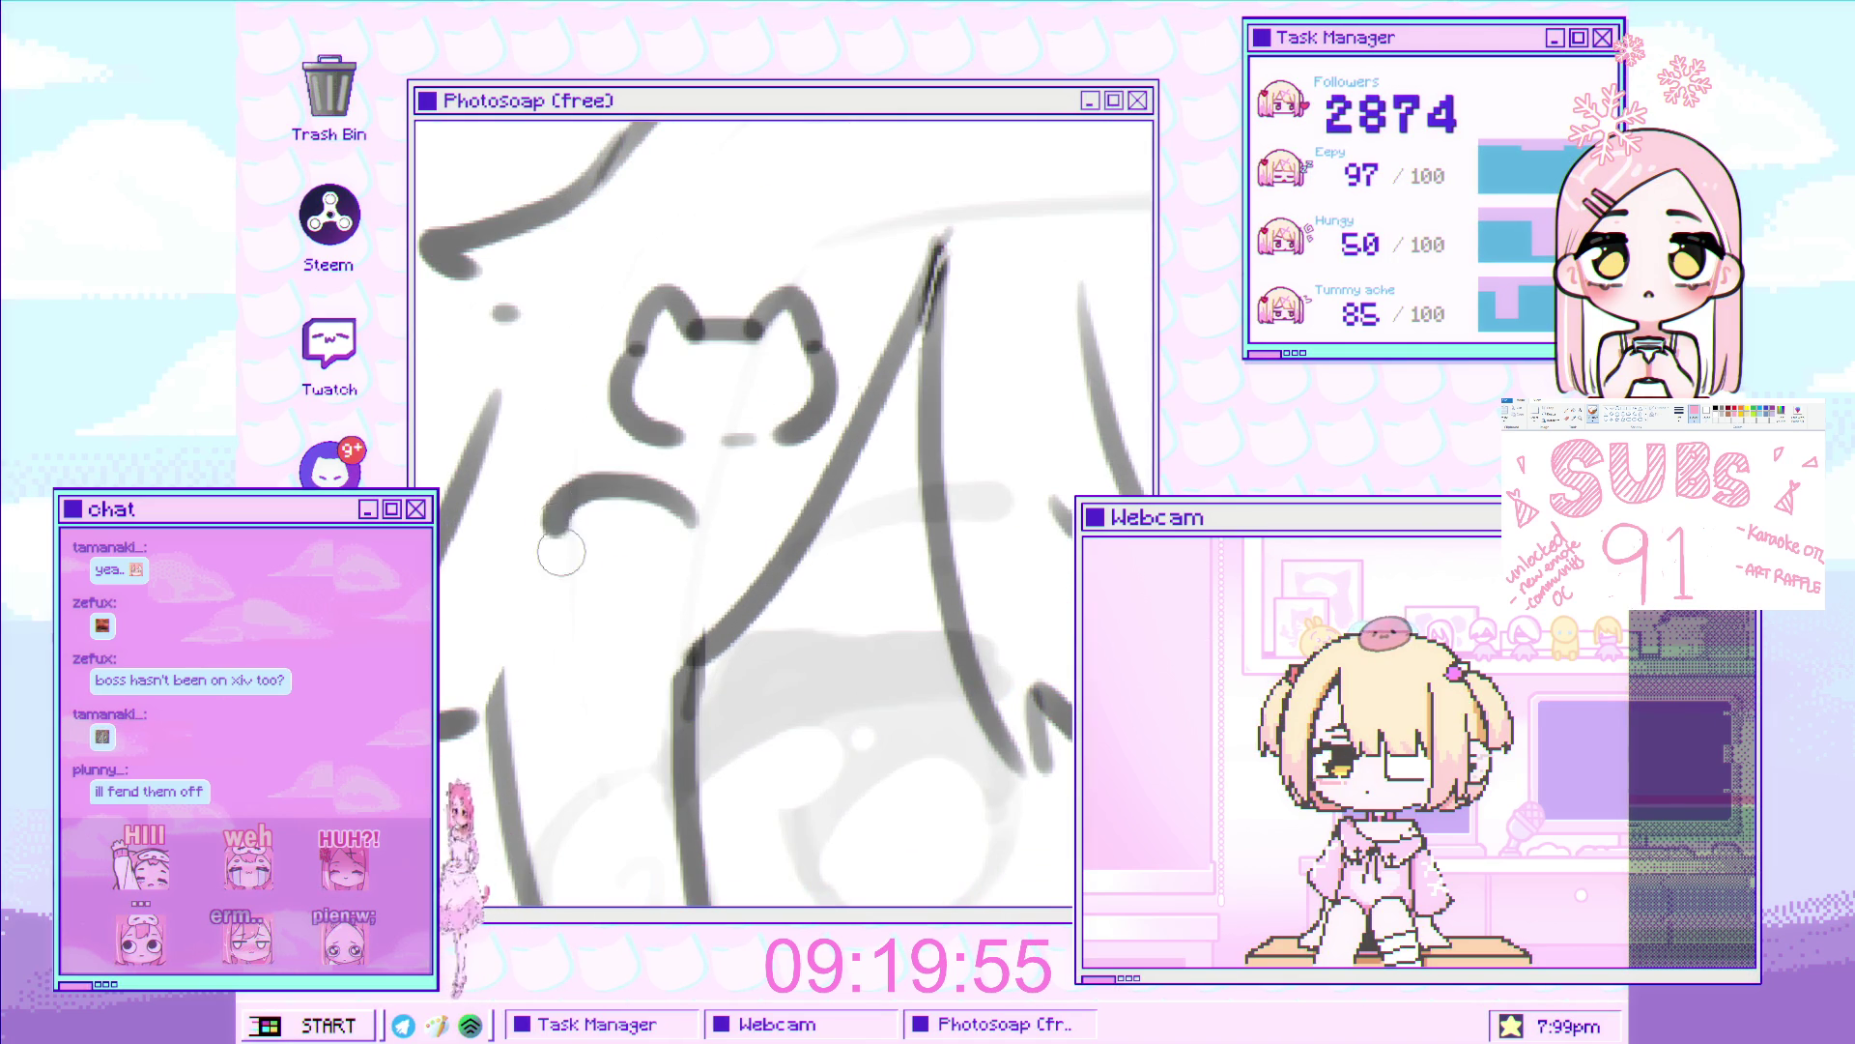
pyautogui.moveTo(688, 534)
pyautogui.mouseDown()
pyautogui.moveTo(633, 584)
pyautogui.moveTo(556, 541)
pyautogui.moveTo(639, 579)
pyautogui.moveTo(740, 580)
pyautogui.moveTo(686, 614)
pyautogui.moveTo(739, 572)
pyautogui.moveTo(706, 623)
pyautogui.mouseUp()
pyautogui.hotkey('ctrl', 'z')
pyautogui.hotkey('ctrl', 'z')
pyautogui.scroll(-5, 603, 601)
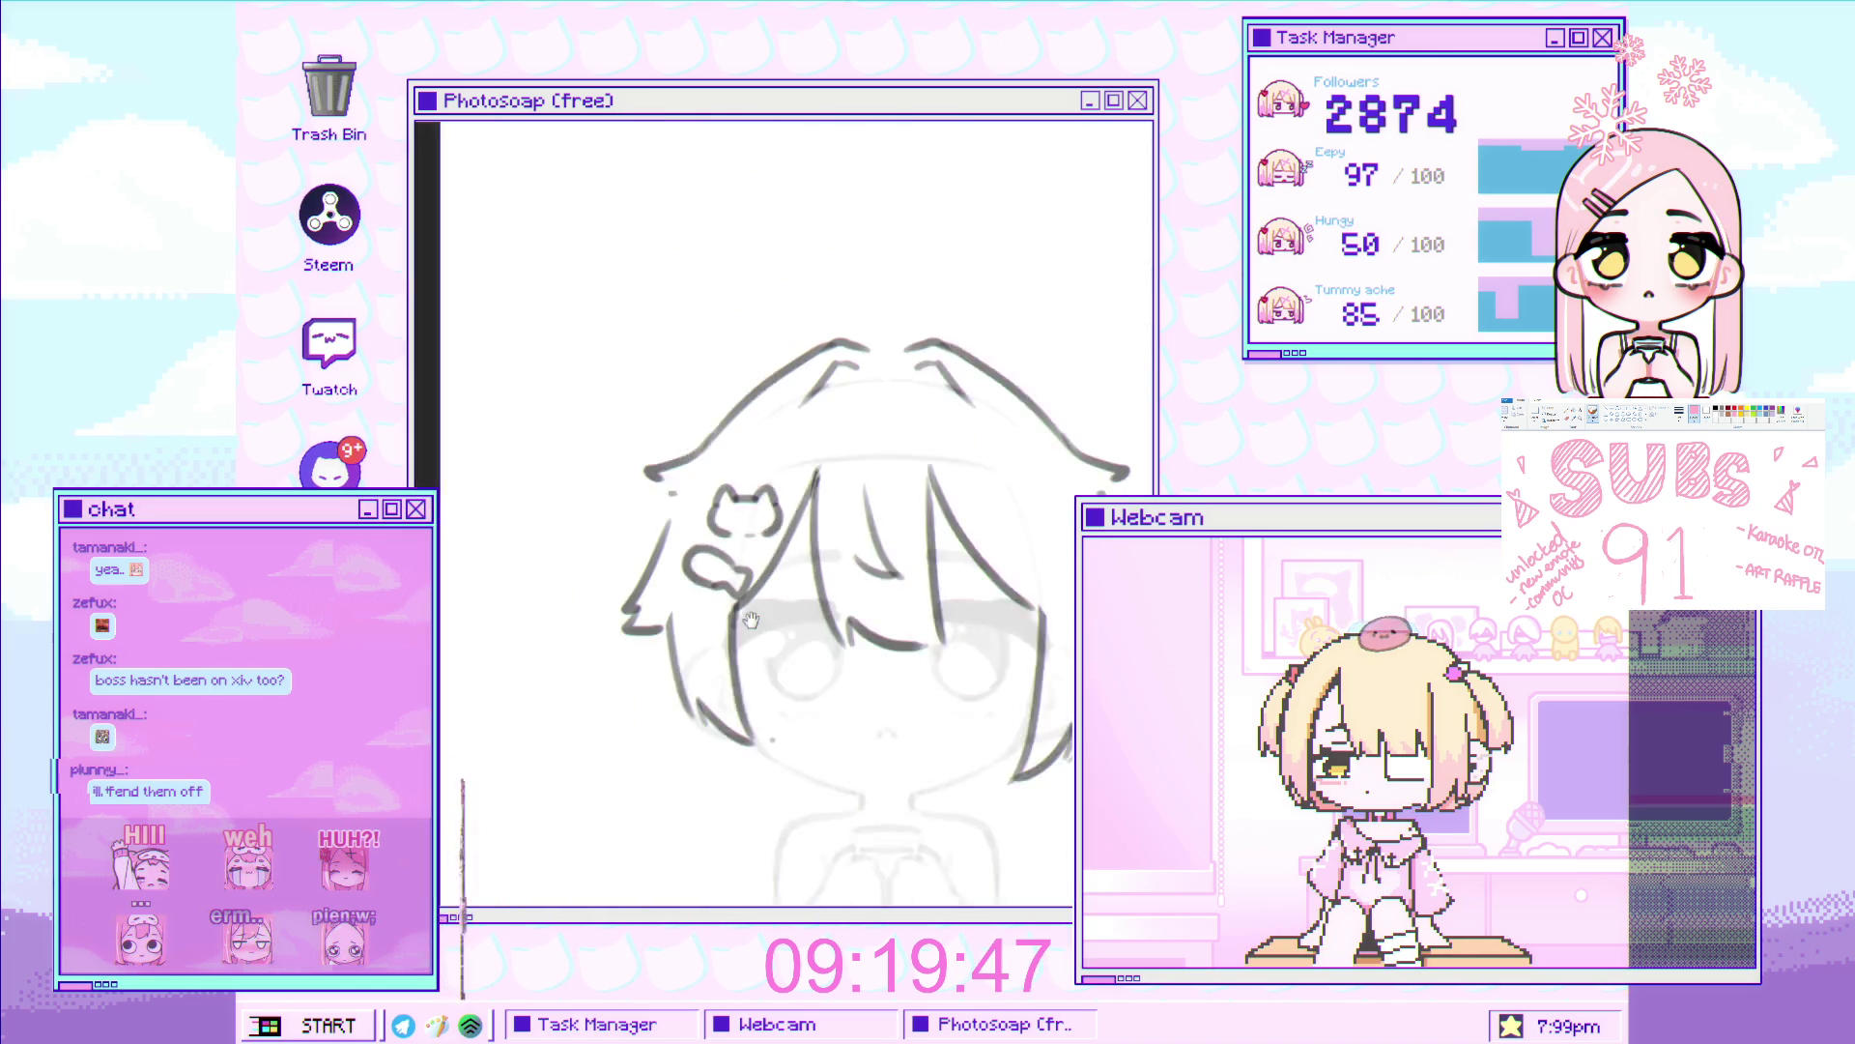
# Add a curly hair stroke on the right side beside the clip
pyautogui.scroll(6, 873, 287)
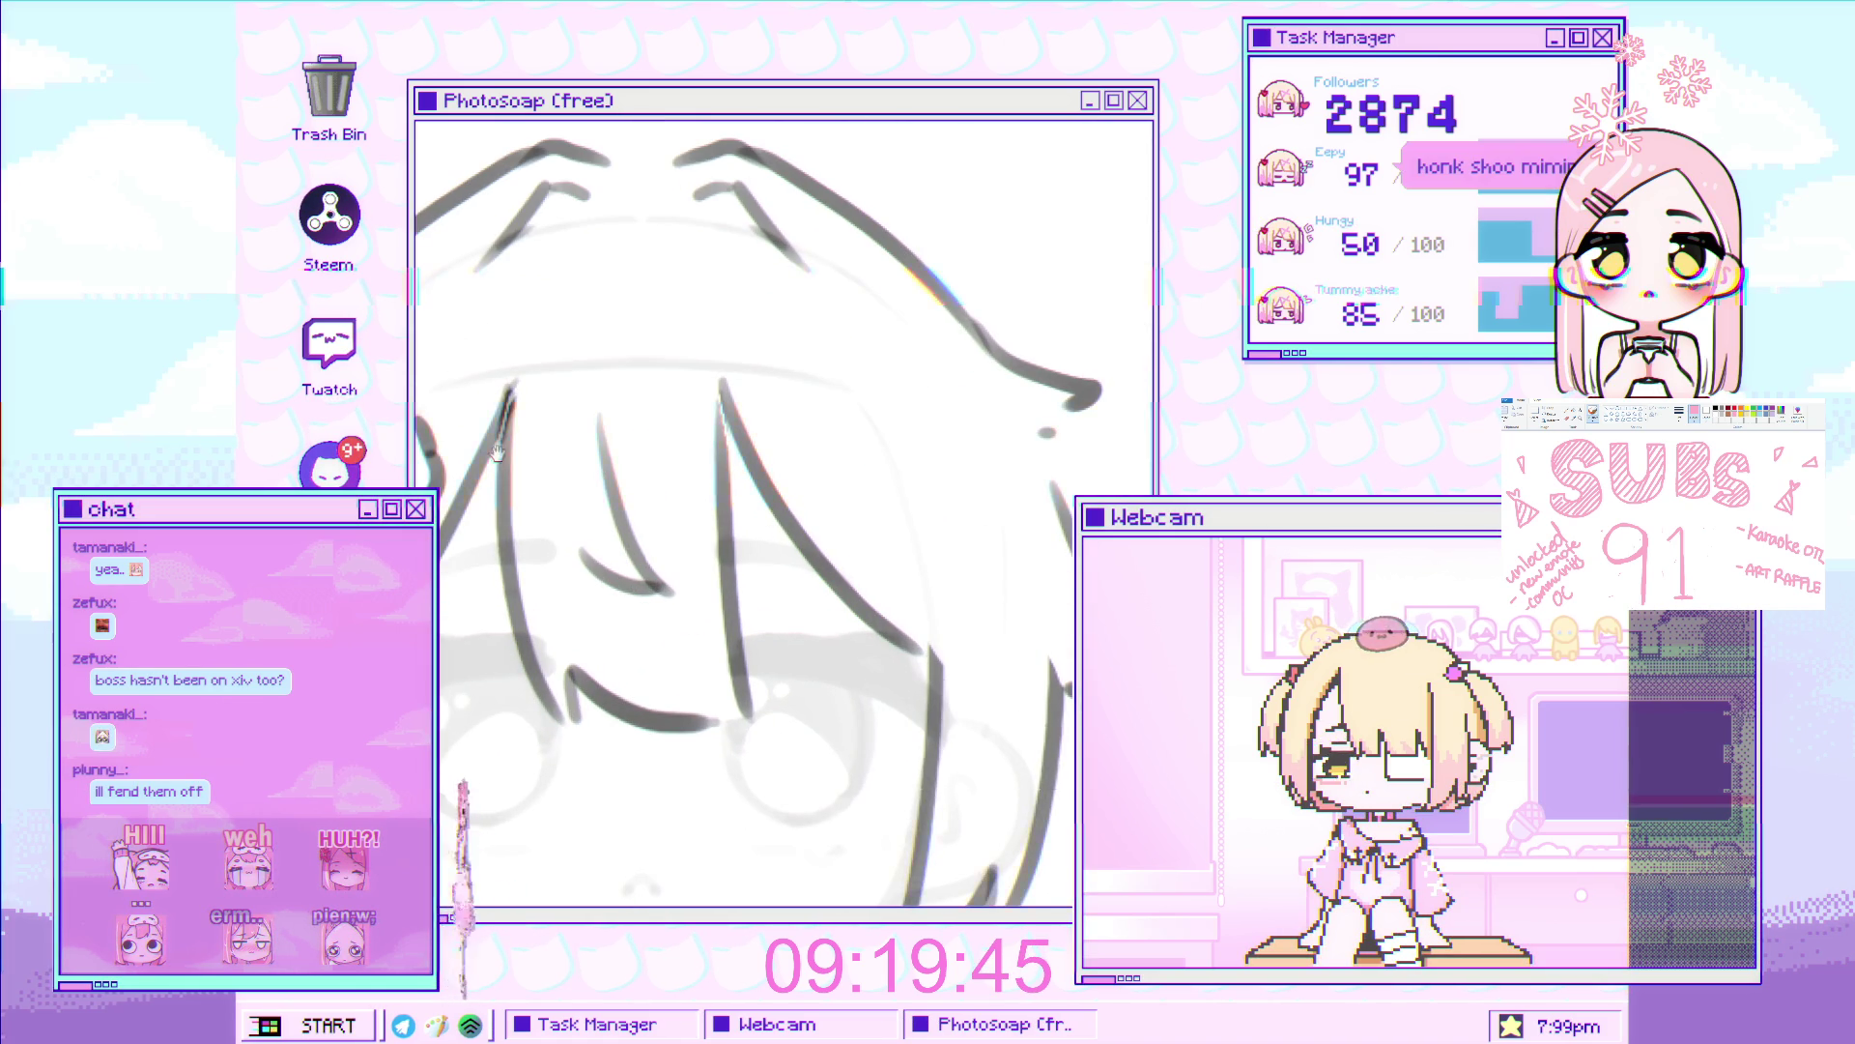
pyautogui.scroll(-3, 557, 636)
pyautogui.scroll(3, 557, 637)
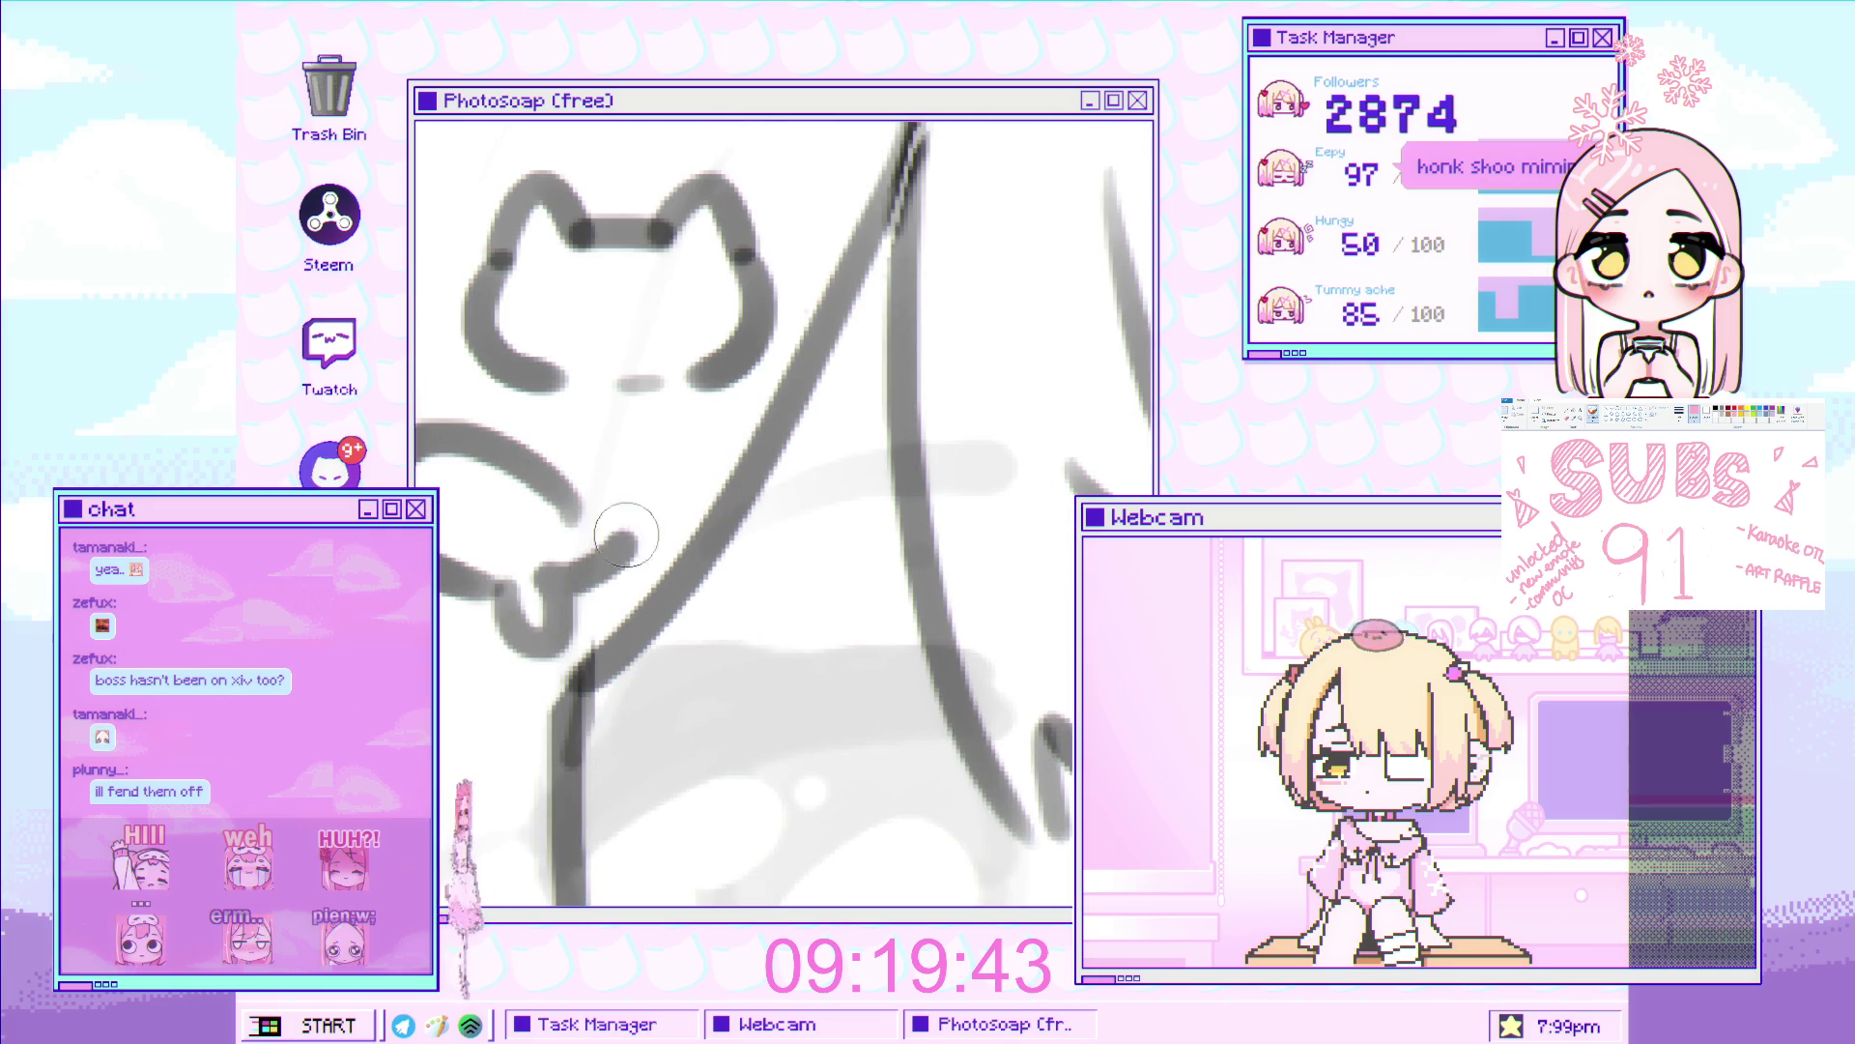
pyautogui.scroll(-3, 557, 637)
pyautogui.scroll(2, 875, 441)
pyautogui.scroll(3, 875, 441)
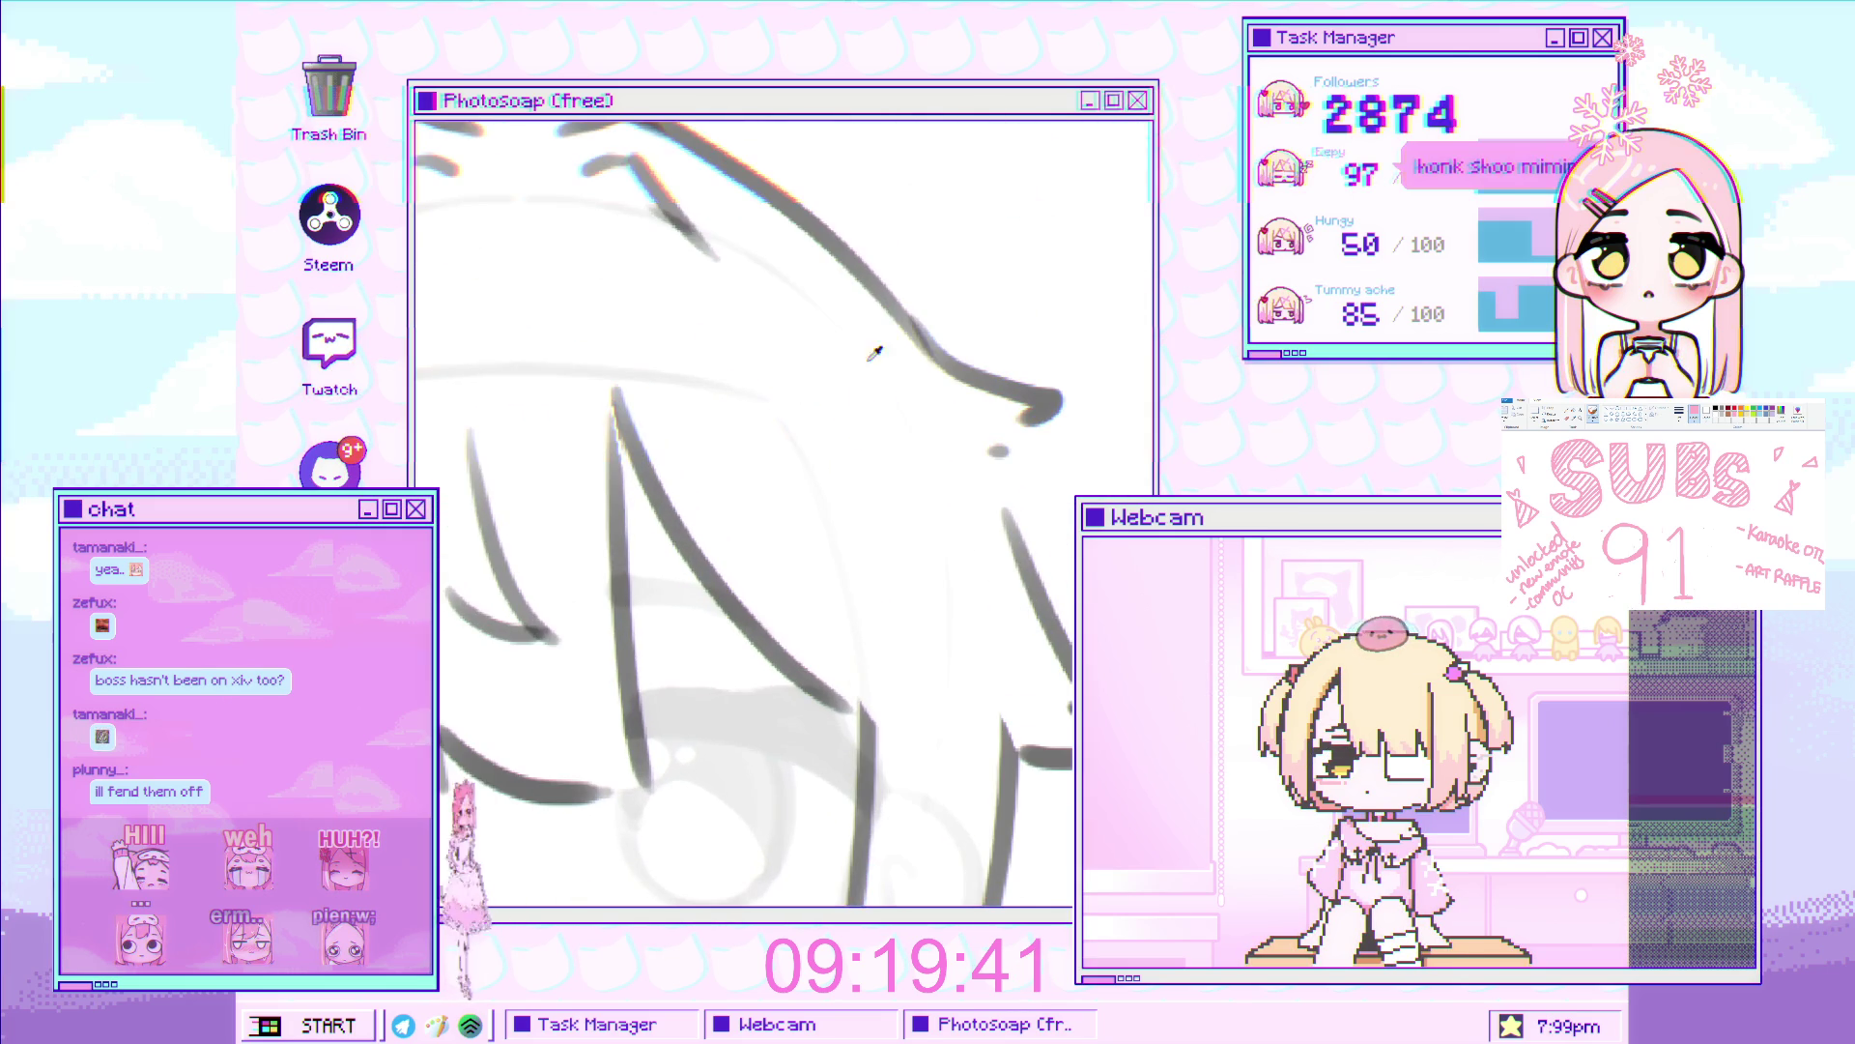
pyautogui.scroll(1, 773, 483)
pyautogui.moveTo(736, 534); pyautogui.dragTo(910, 451)
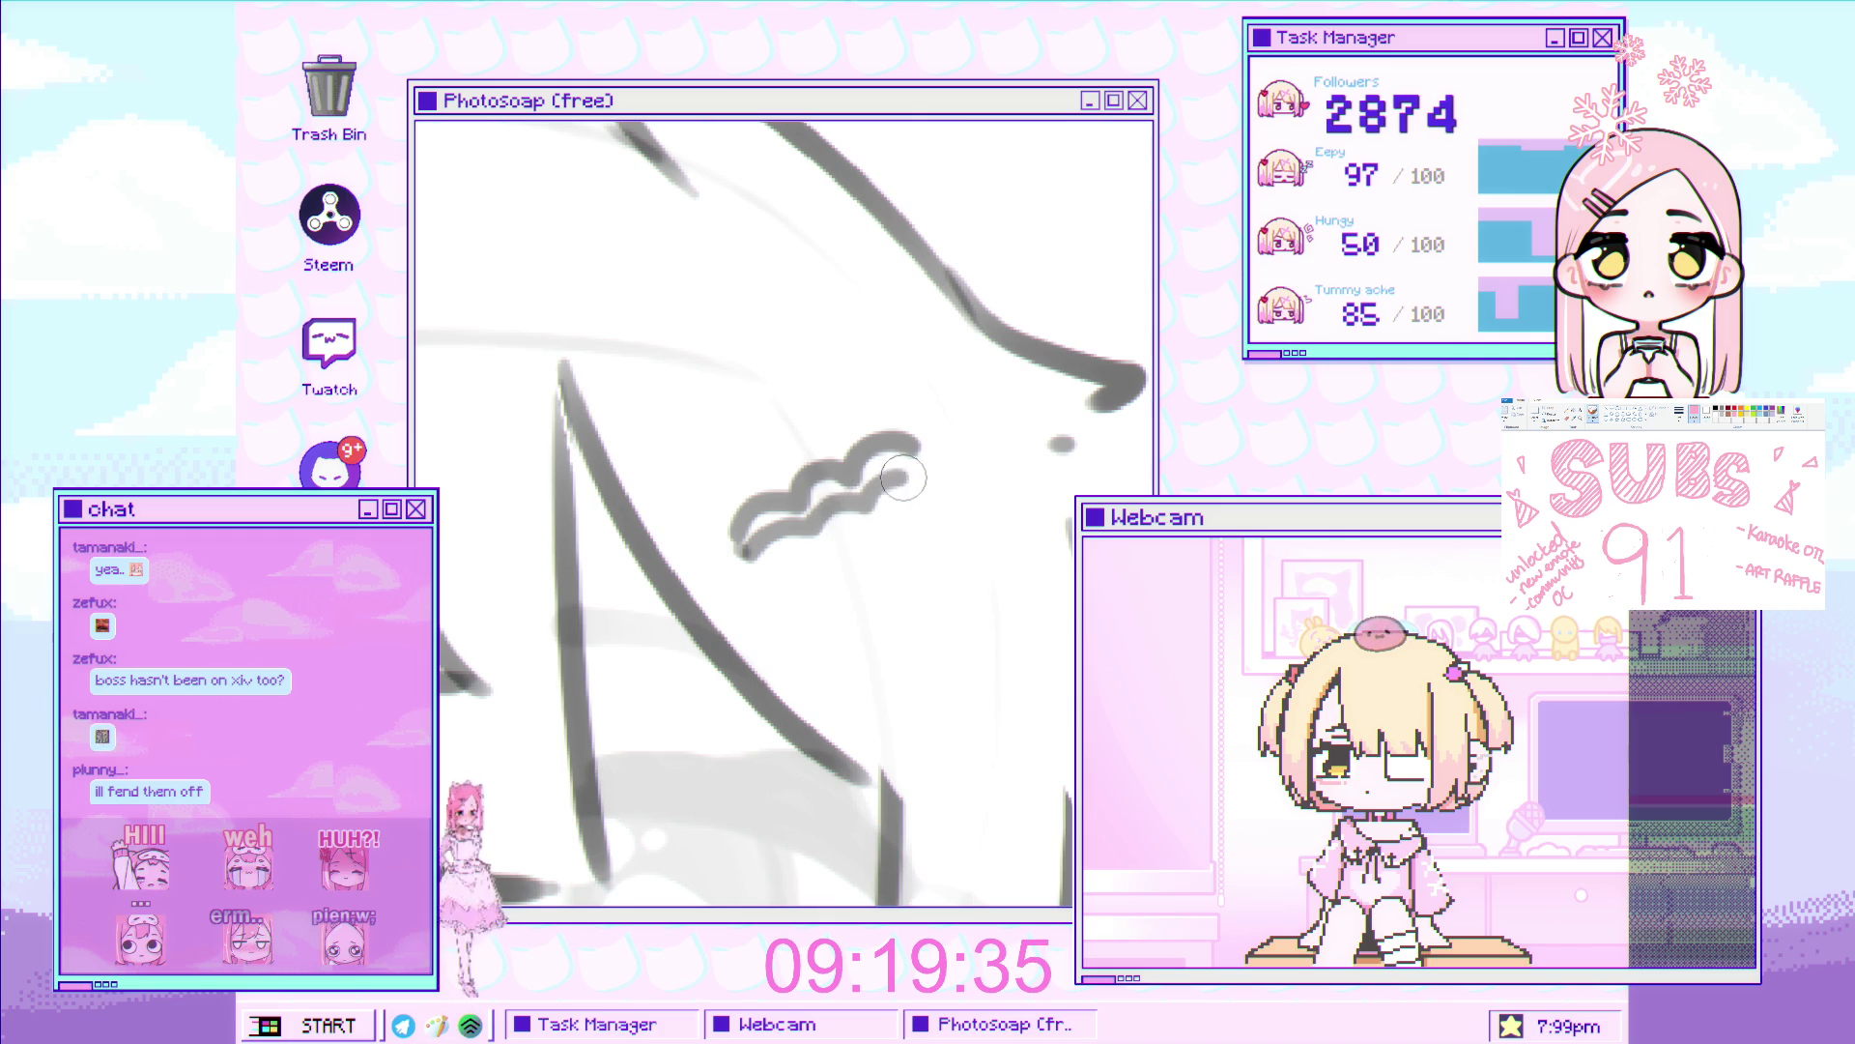
# Draw two clean parallel hairpin bars under the right clip
pyautogui.scroll(-2, 937, 466)
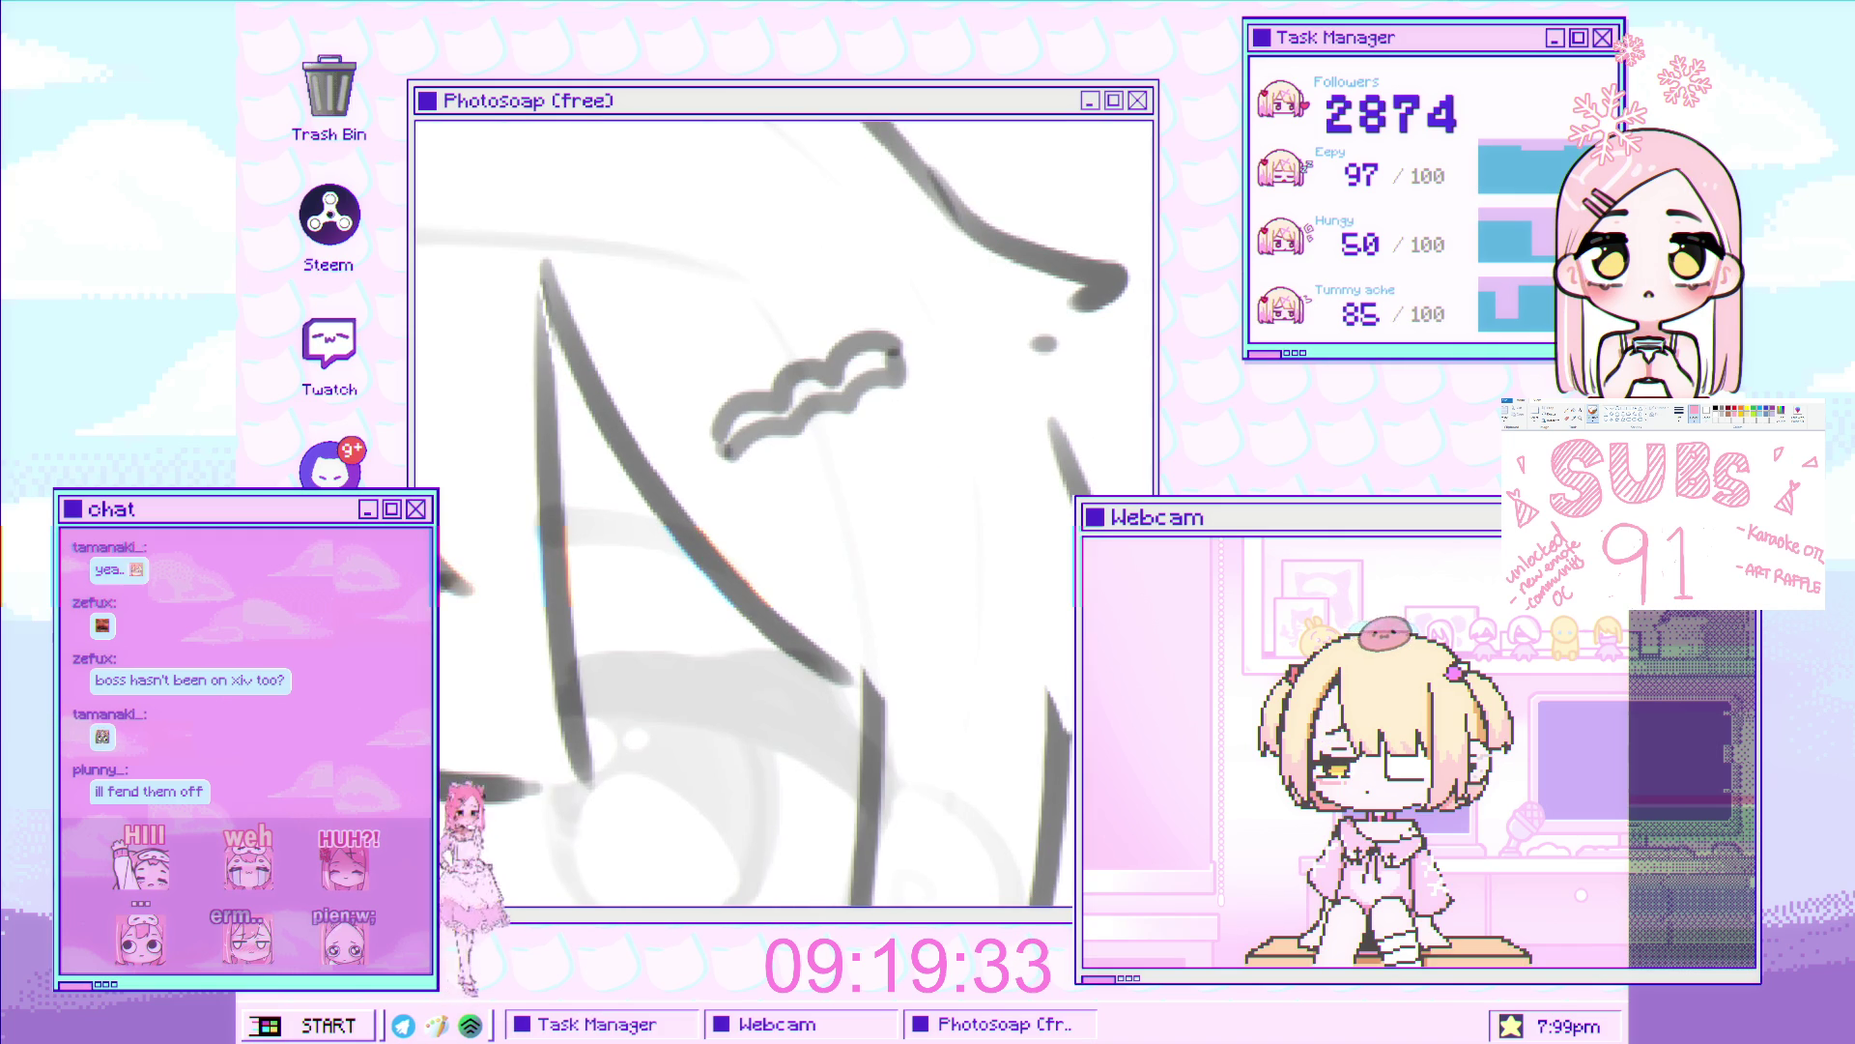
pyautogui.moveTo(694, 537); pyautogui.dragTo(961, 504)
pyautogui.hotkey('ctrl', 'z')
pyautogui.moveTo(694, 538); pyautogui.dragTo(963, 504)
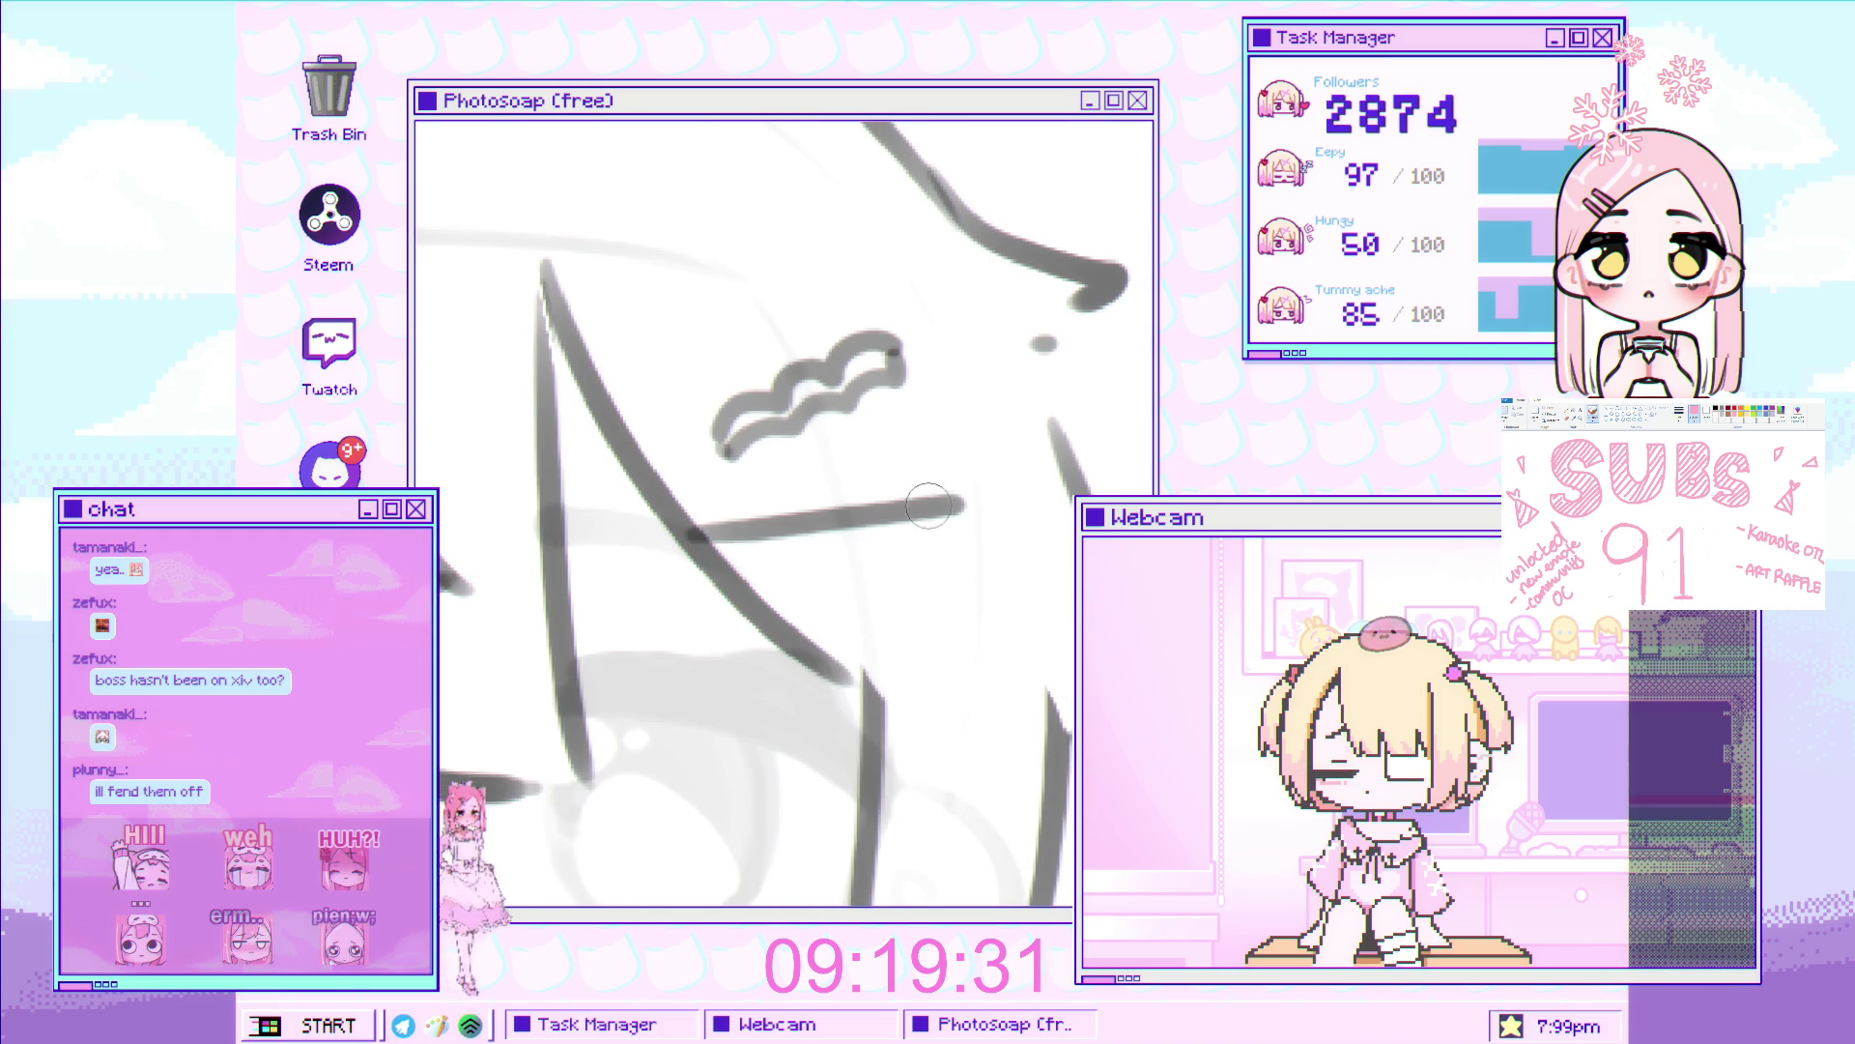
pyautogui.moveTo(718, 564); pyautogui.dragTo(981, 530)
pyautogui.hotkey('ctrl', 'z')
pyautogui.moveTo(715, 560); pyautogui.dragTo(982, 530)
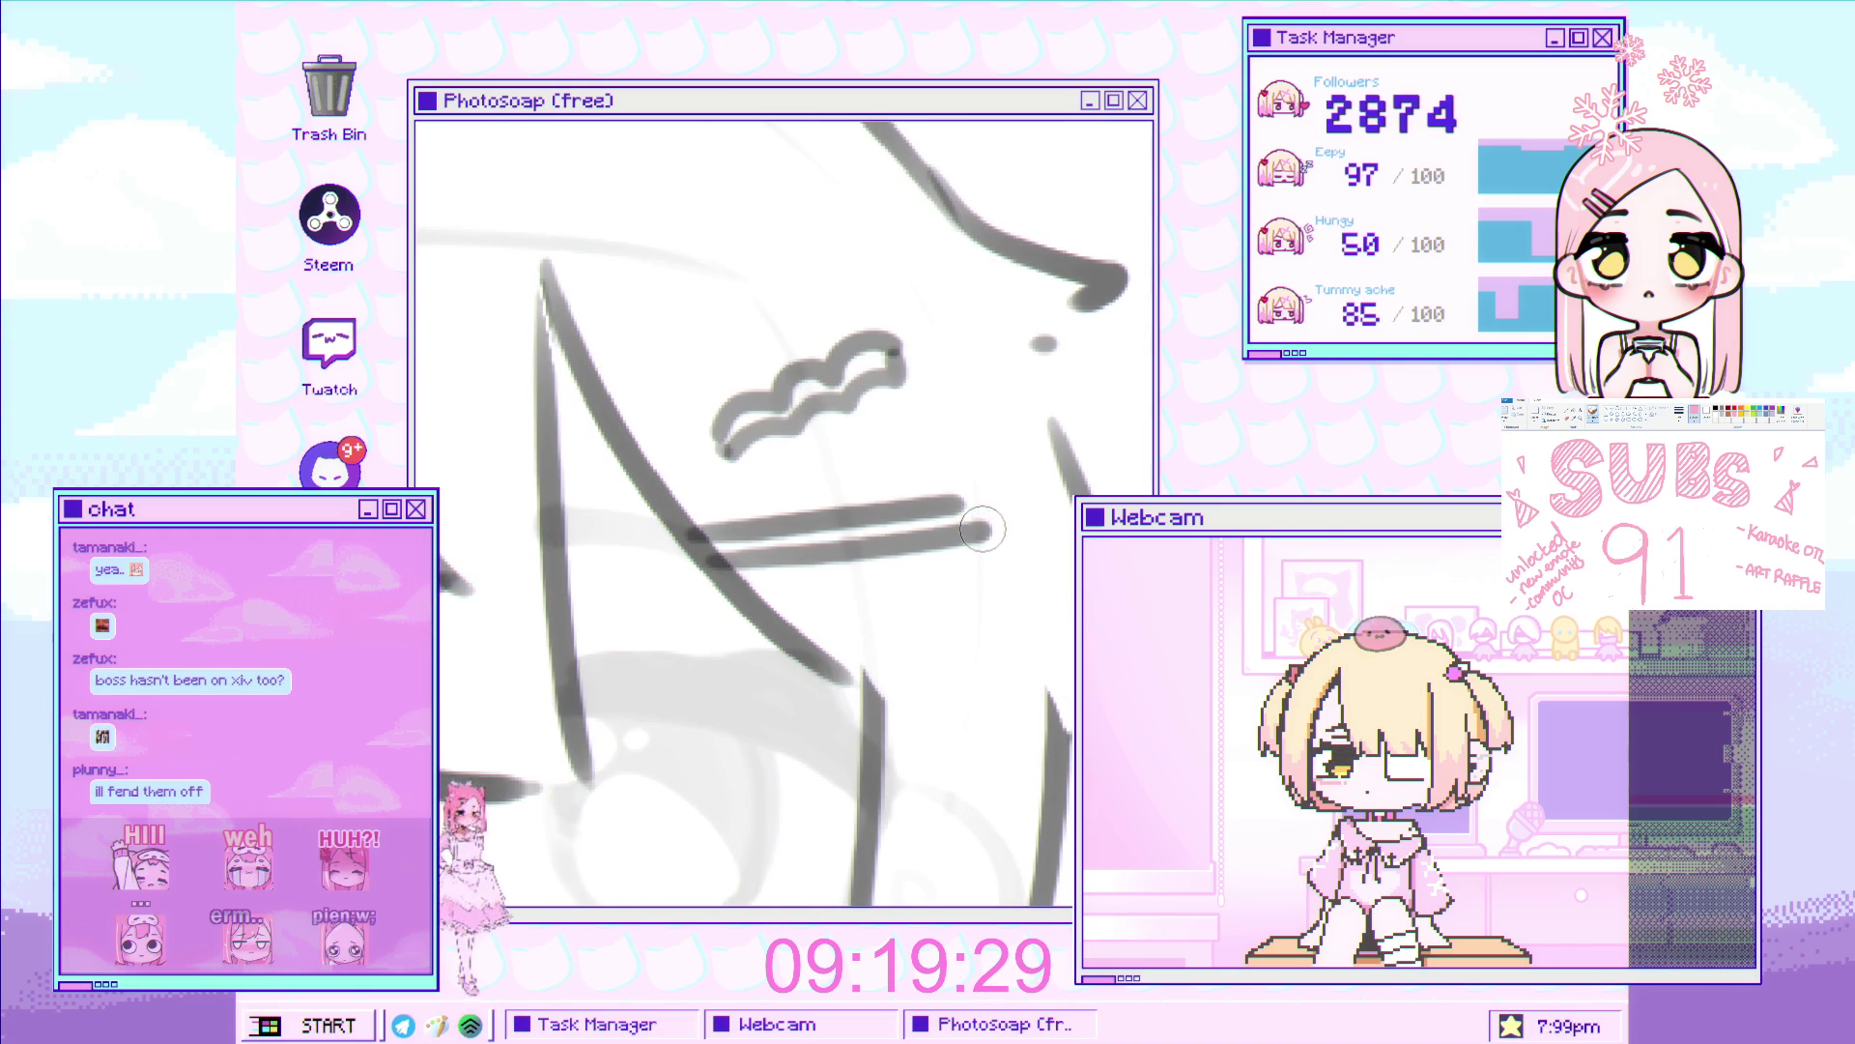
# Ink and darken a diagonal hair line beneath the pin
pyautogui.moveTo(918, 437); pyautogui.dragTo(758, 614)
pyautogui.hotkey('ctrl', 'z')
pyautogui.hotkey('ctrl', 'z')
pyautogui.hotkey('ctrl', 'z')
pyautogui.moveTo(836, 555); pyautogui.dragTo(754, 621)
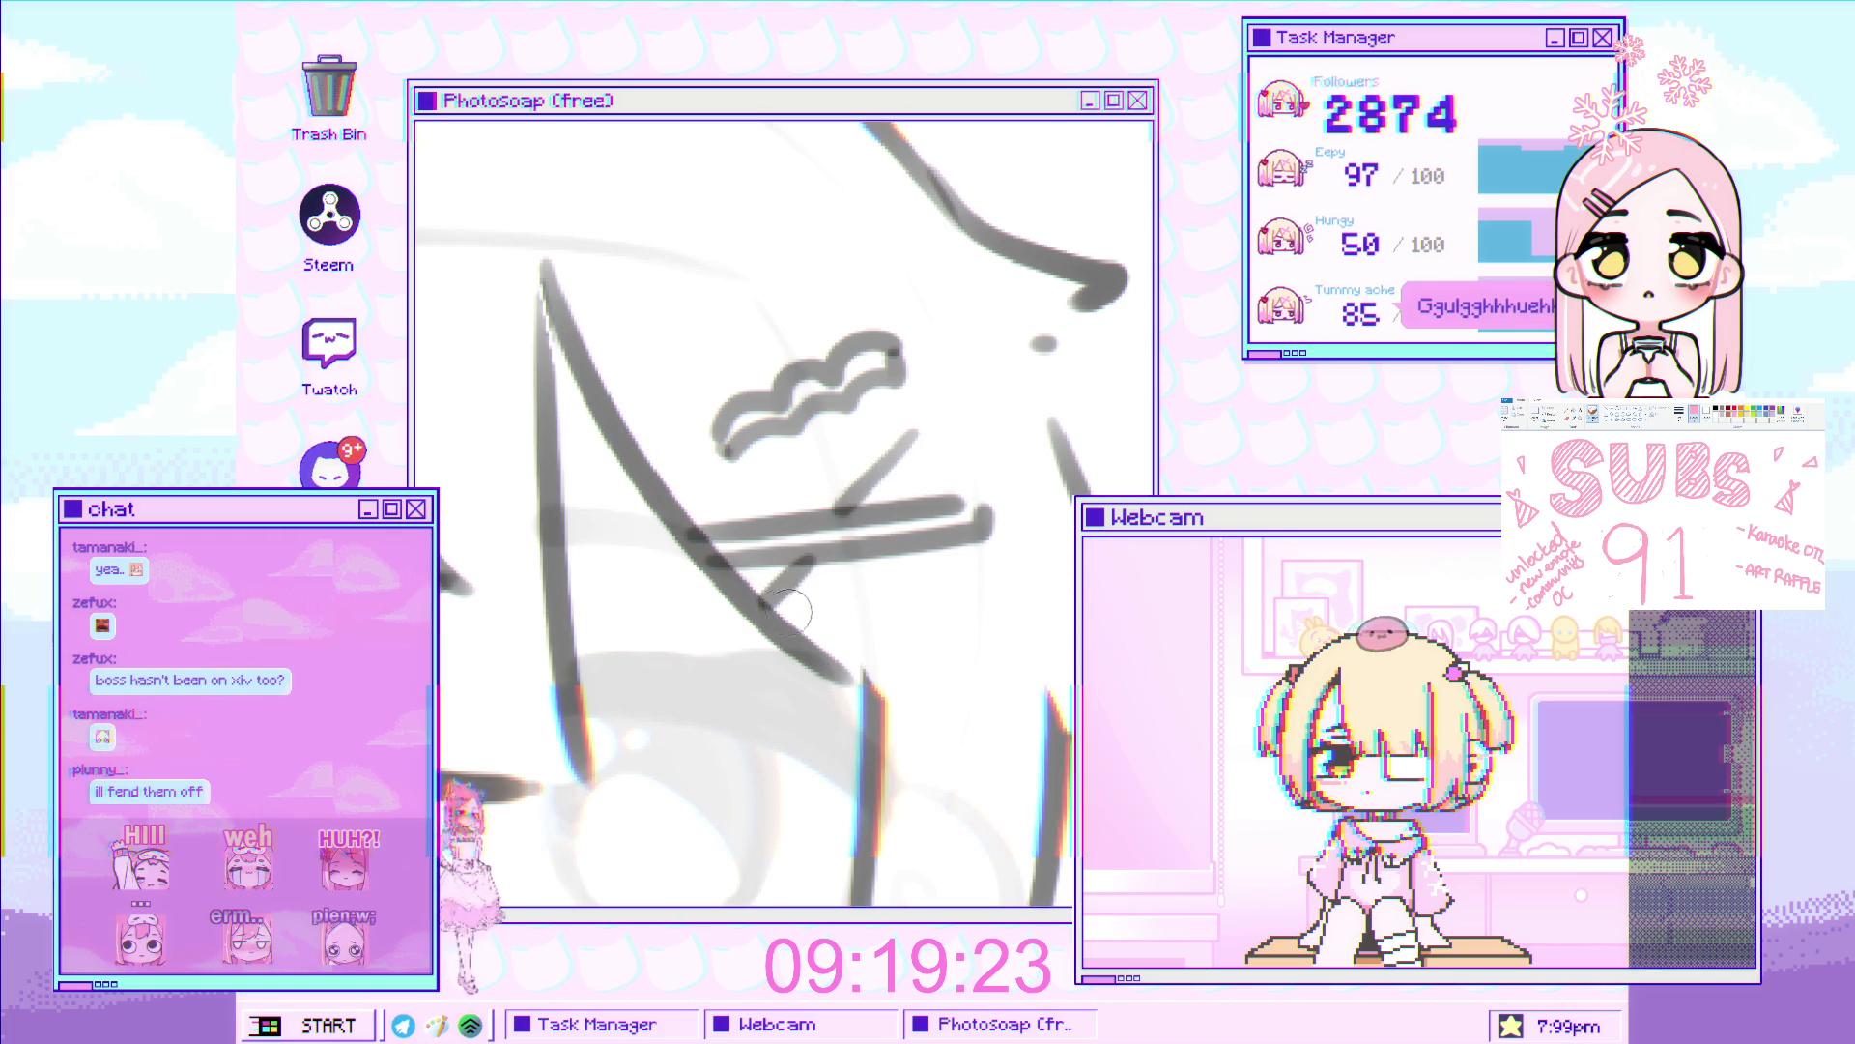
pyautogui.moveTo(849, 564); pyautogui.dragTo(782, 633)
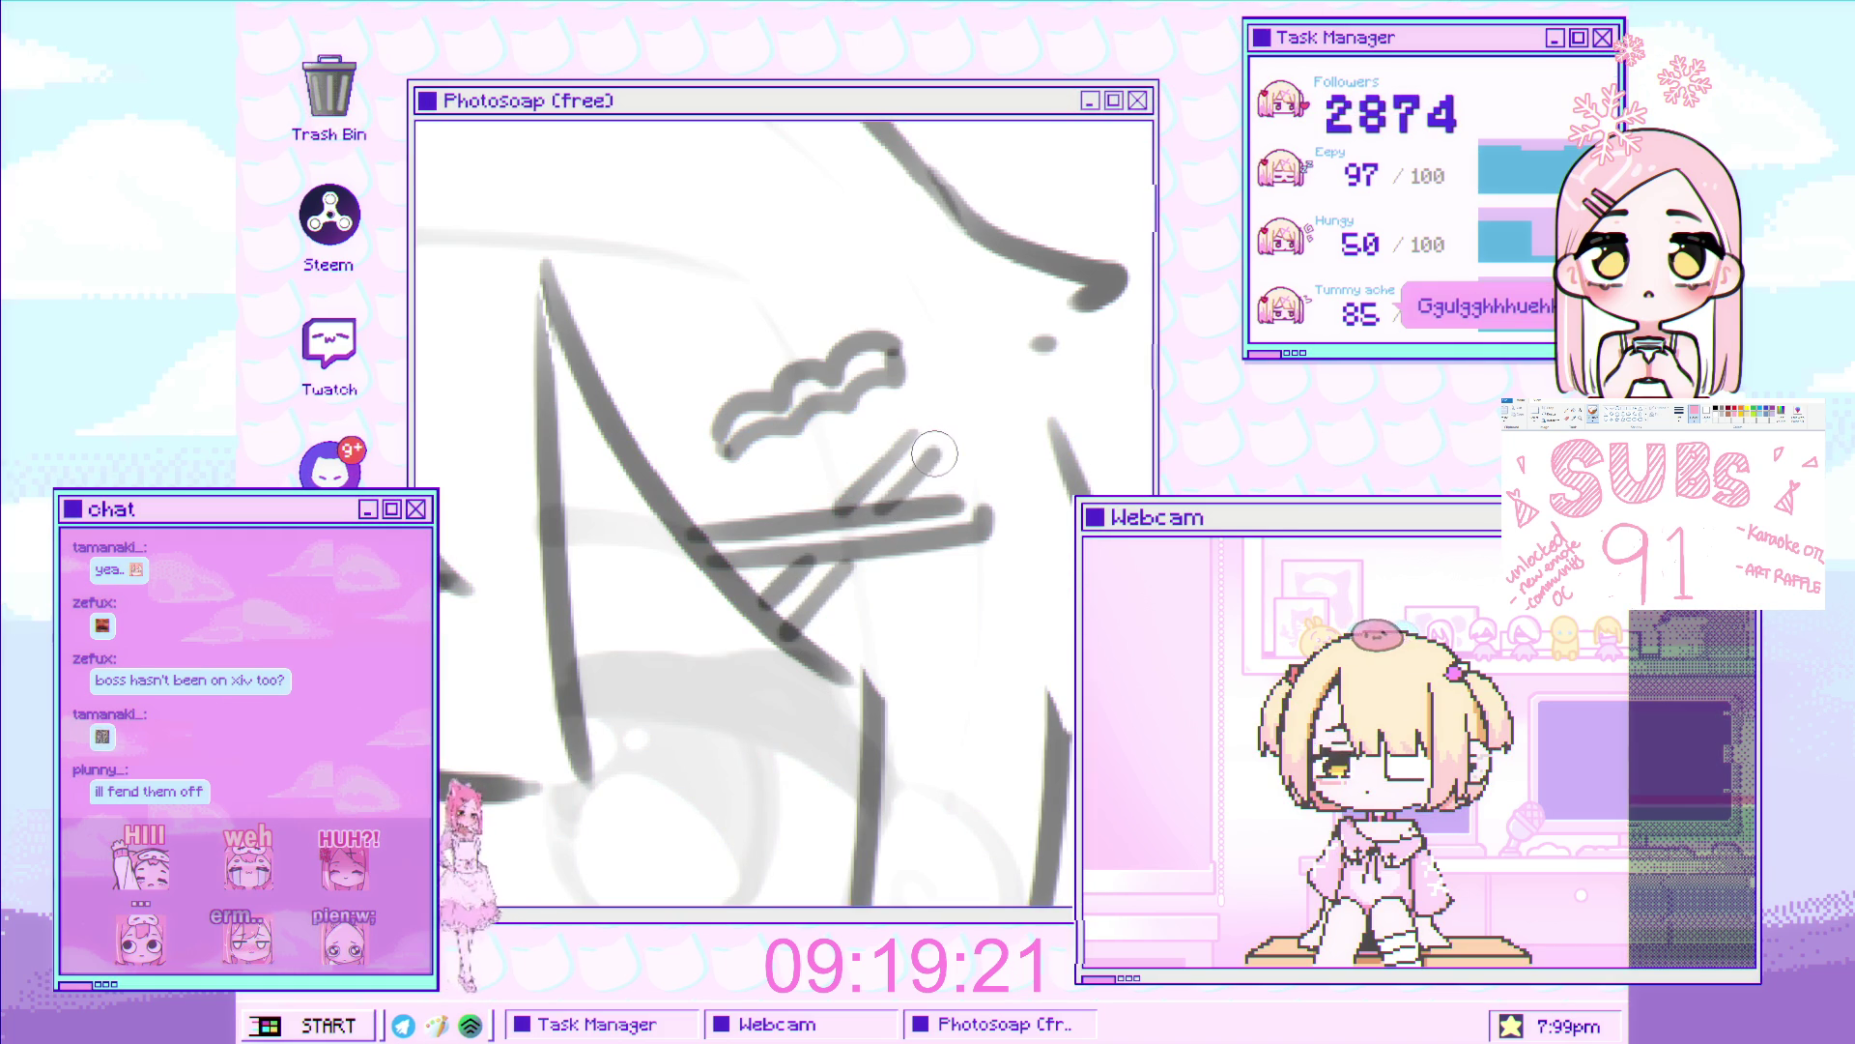
# Draw the curled ahoge on top of the head, plus a shorter strand near its tip
pyautogui.scroll(-5, 949, 454)
pyautogui.scroll(-2, 949, 454)
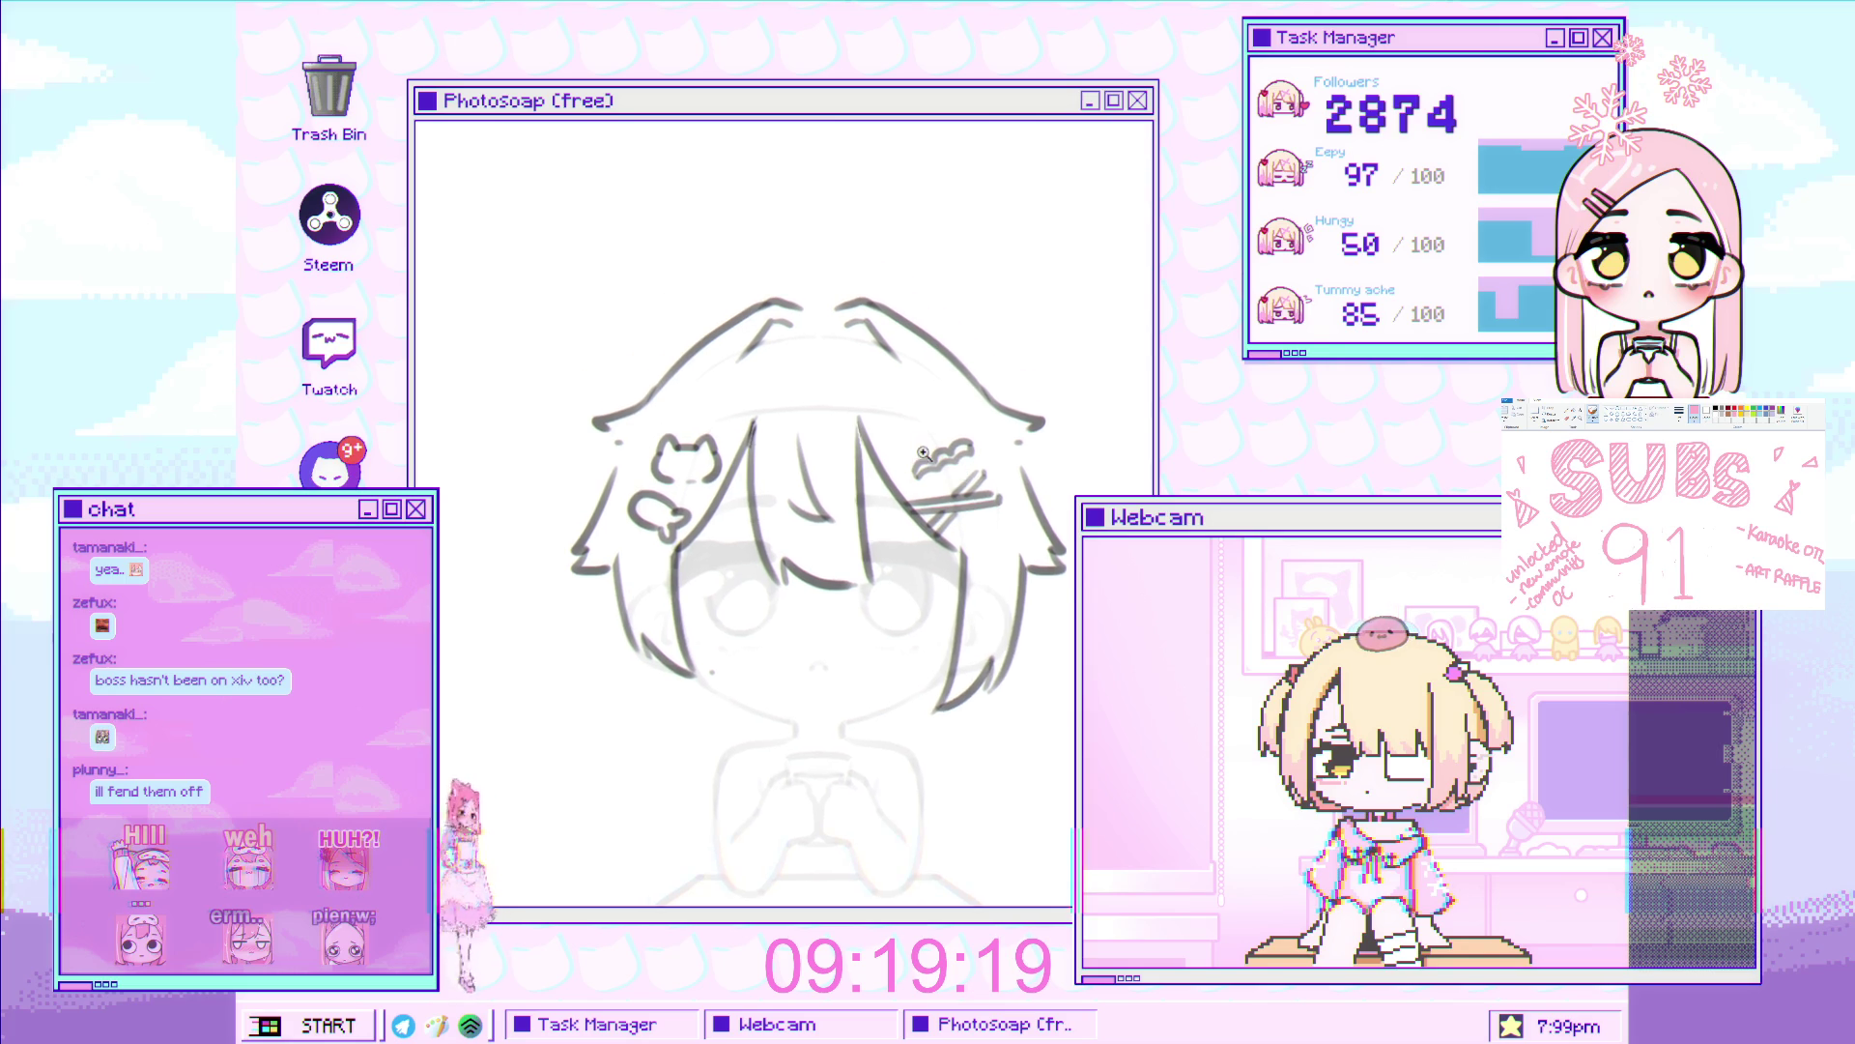
pyautogui.scroll(3, 816, 308)
pyautogui.scroll(3, 816, 308)
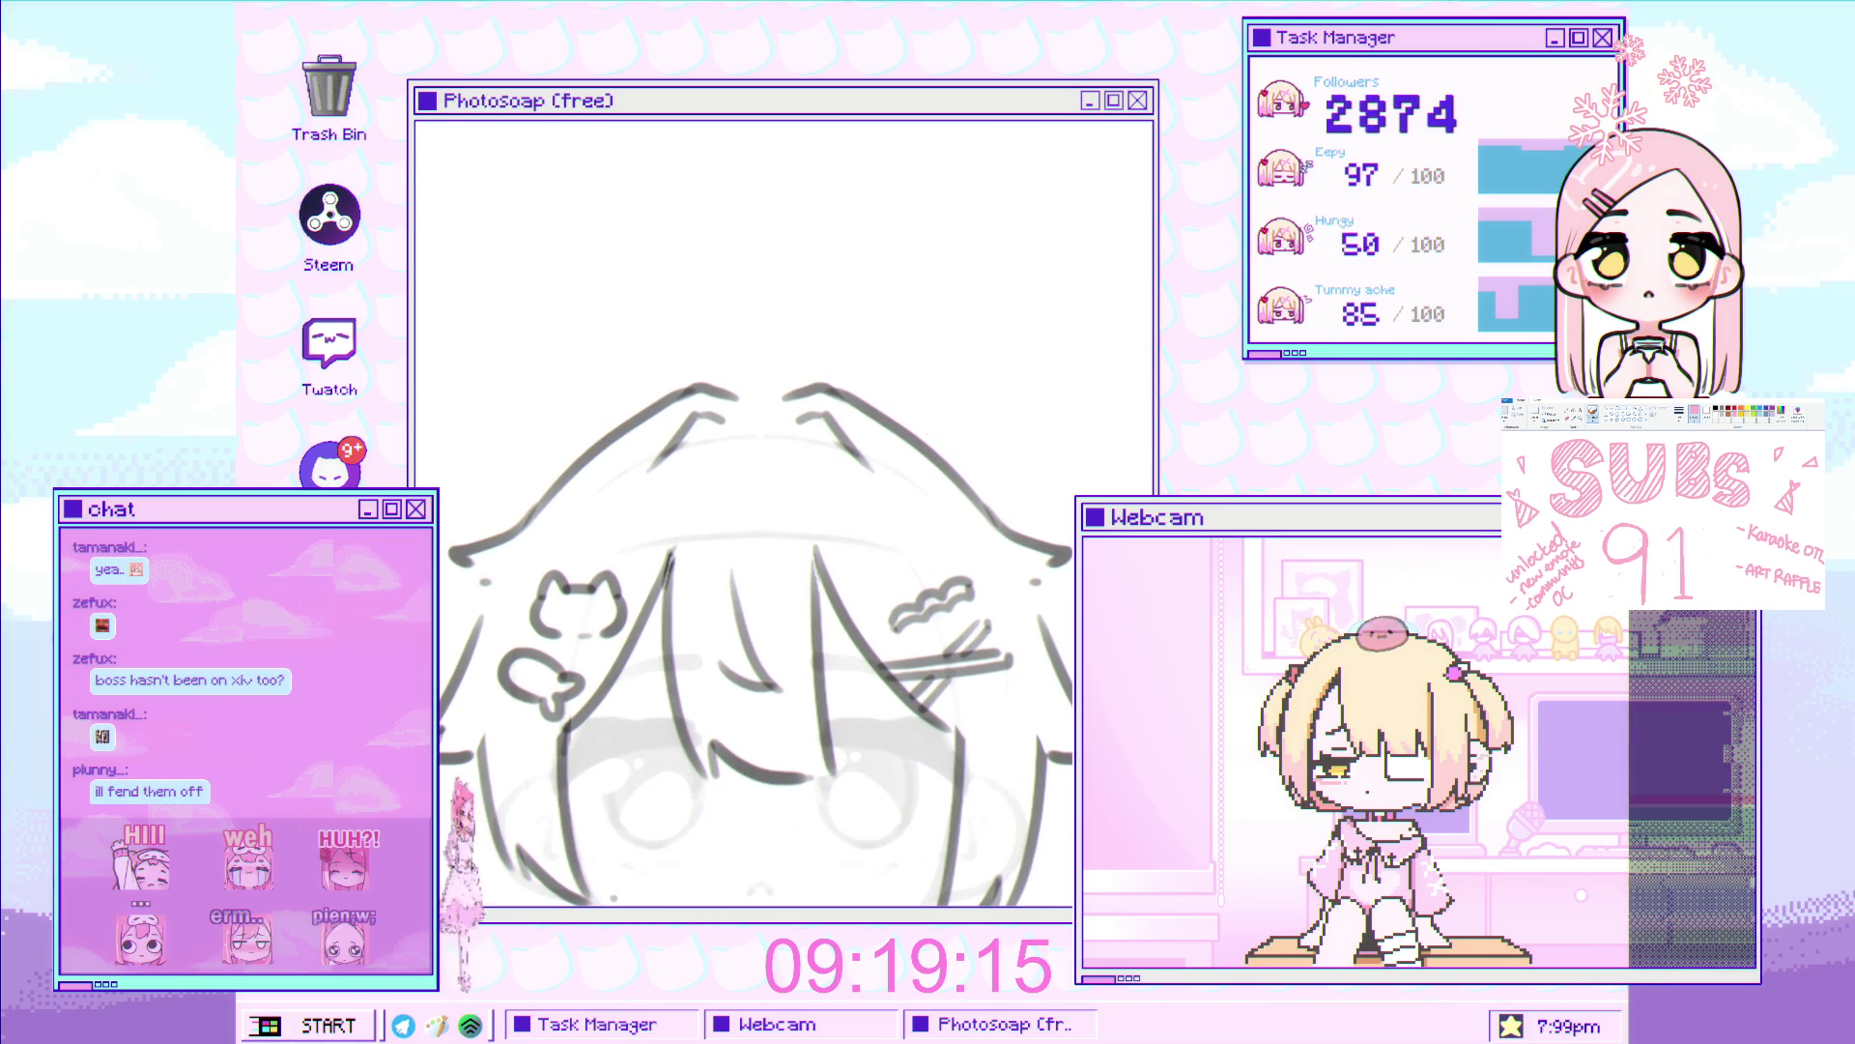
pyautogui.moveTo(750, 399); pyautogui.dragTo(851, 464)
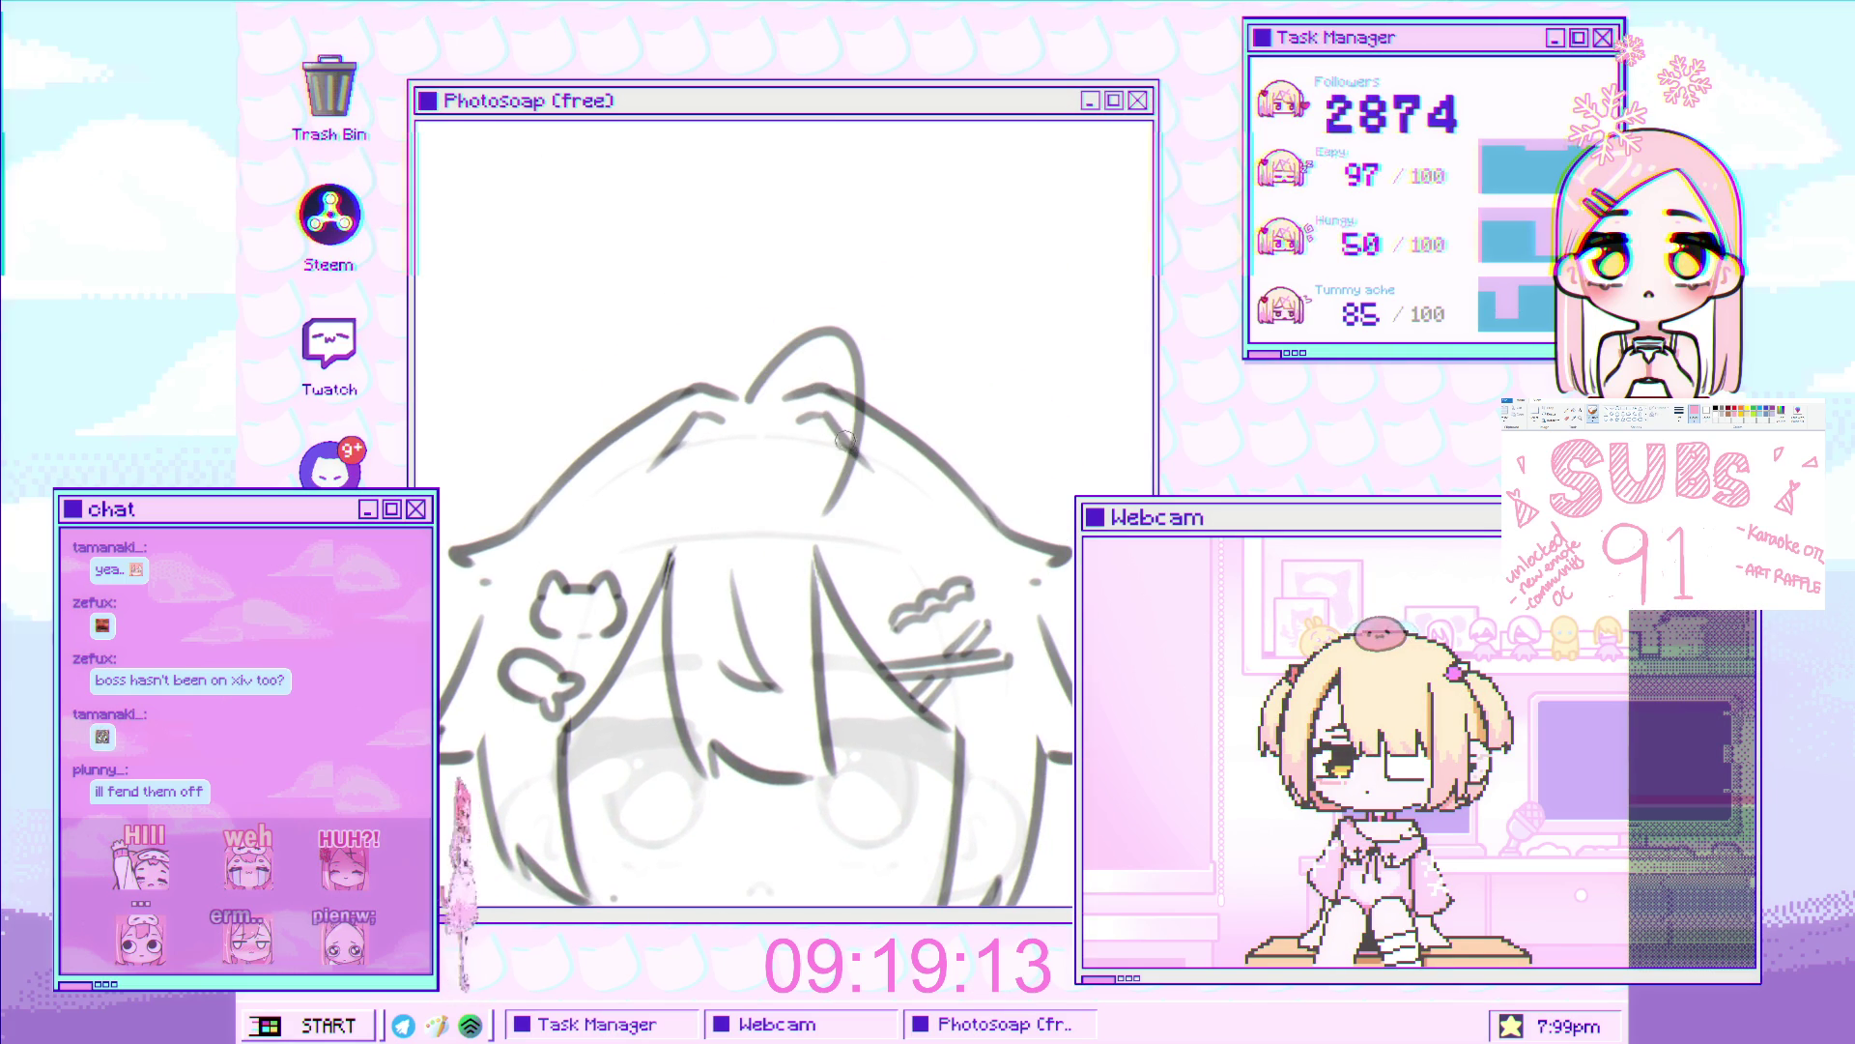
pyautogui.moveTo(756, 401)
pyautogui.mouseDown()
pyautogui.moveTo(831, 363)
pyautogui.moveTo(858, 433)
pyautogui.mouseUp()
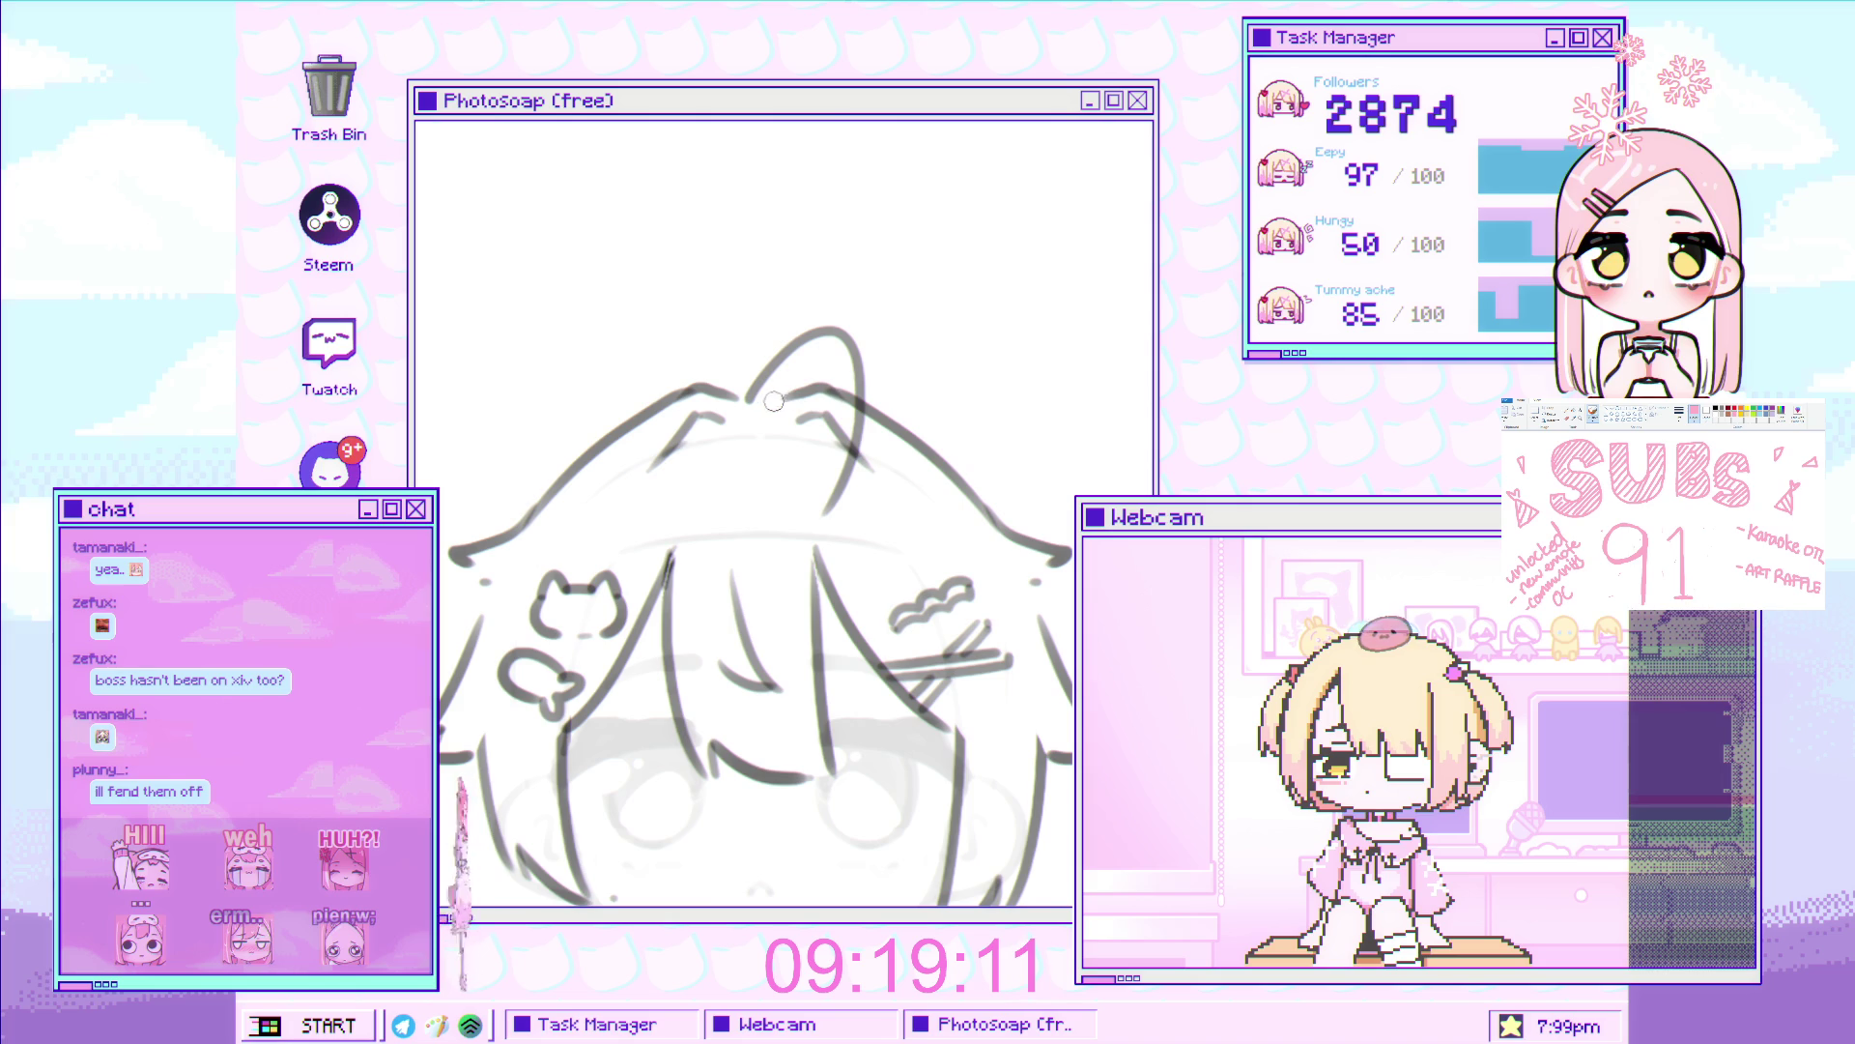
pyautogui.hotkey('ctrl', 'z')
pyautogui.moveTo(754, 398); pyautogui.dragTo(830, 454)
pyautogui.moveTo(755, 396); pyautogui.dragTo(850, 488)
pyautogui.hotkey('ctrl', 'z')
pyautogui.hotkey('ctrl', 'z')
pyautogui.moveTo(746, 404); pyautogui.dragTo(830, 364)
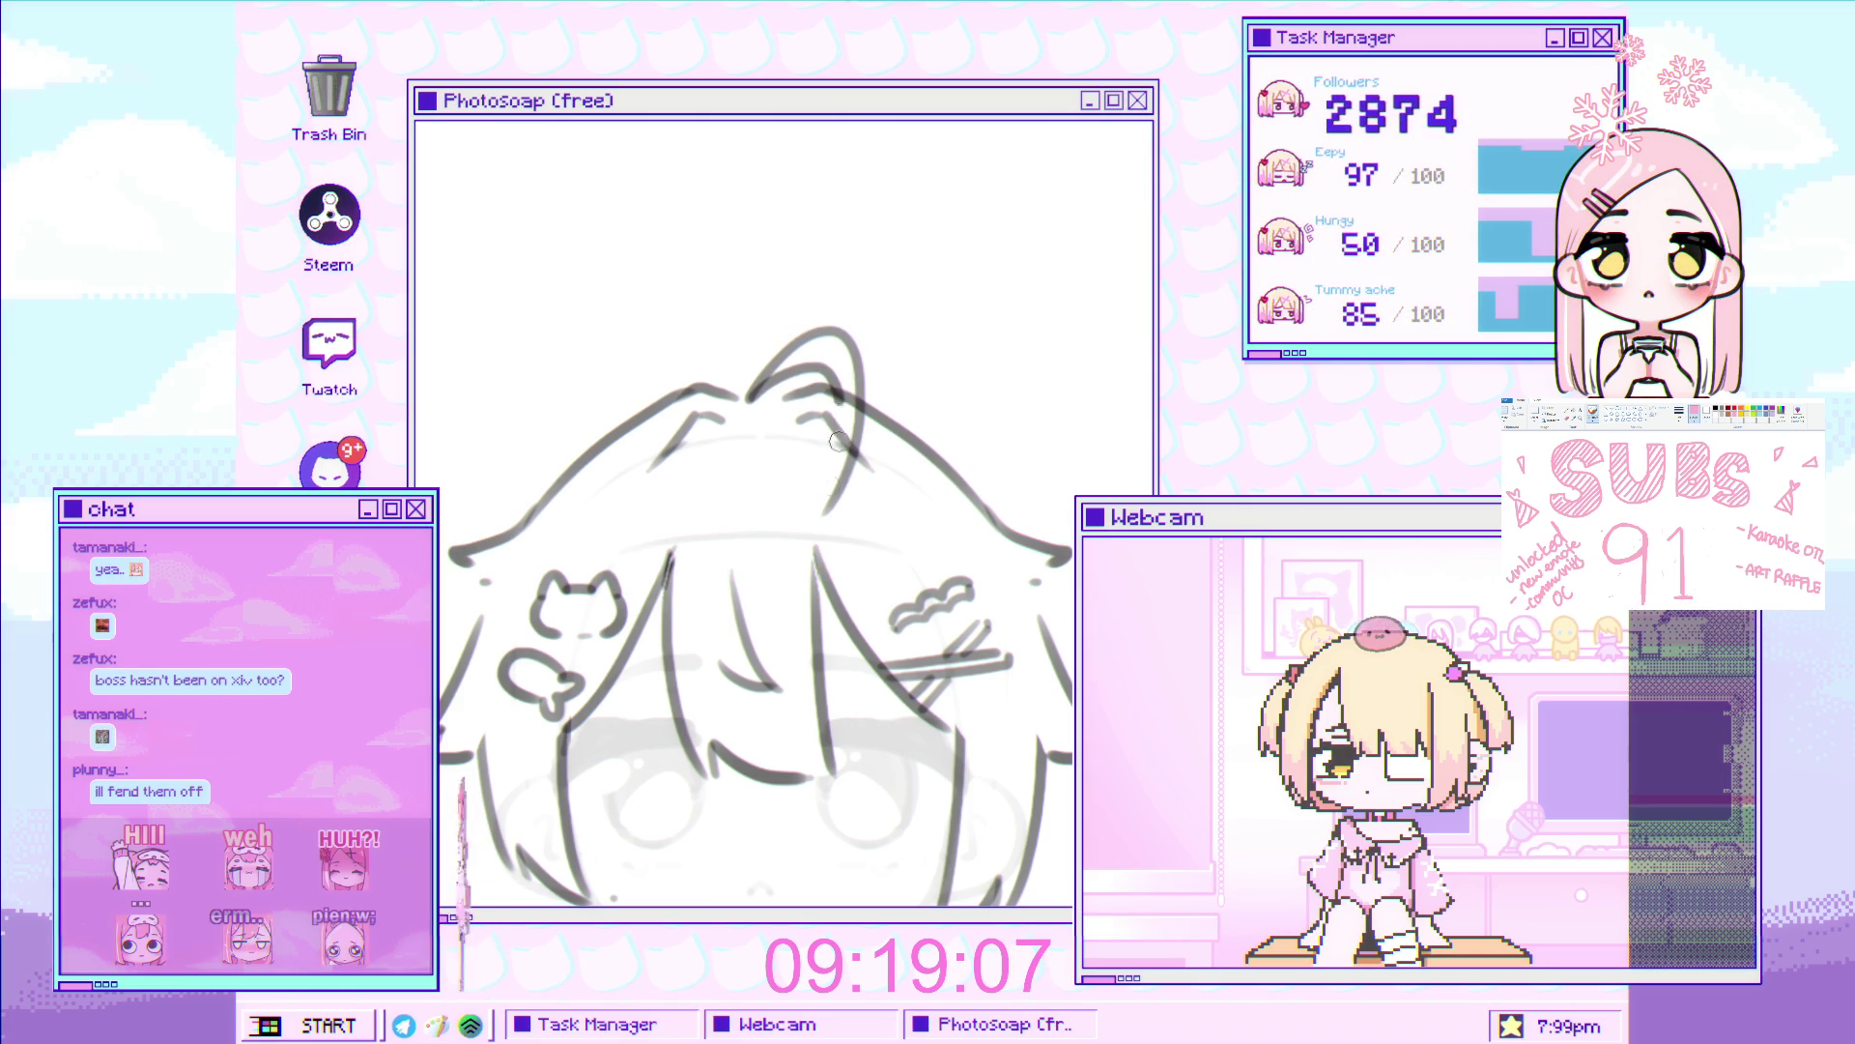
# Show the vertical centre guide over the sketch
pyautogui.scroll(3, 837, 429)
pyautogui.scroll(-5, 837, 428)
pyautogui.scroll(5, 882, 392)
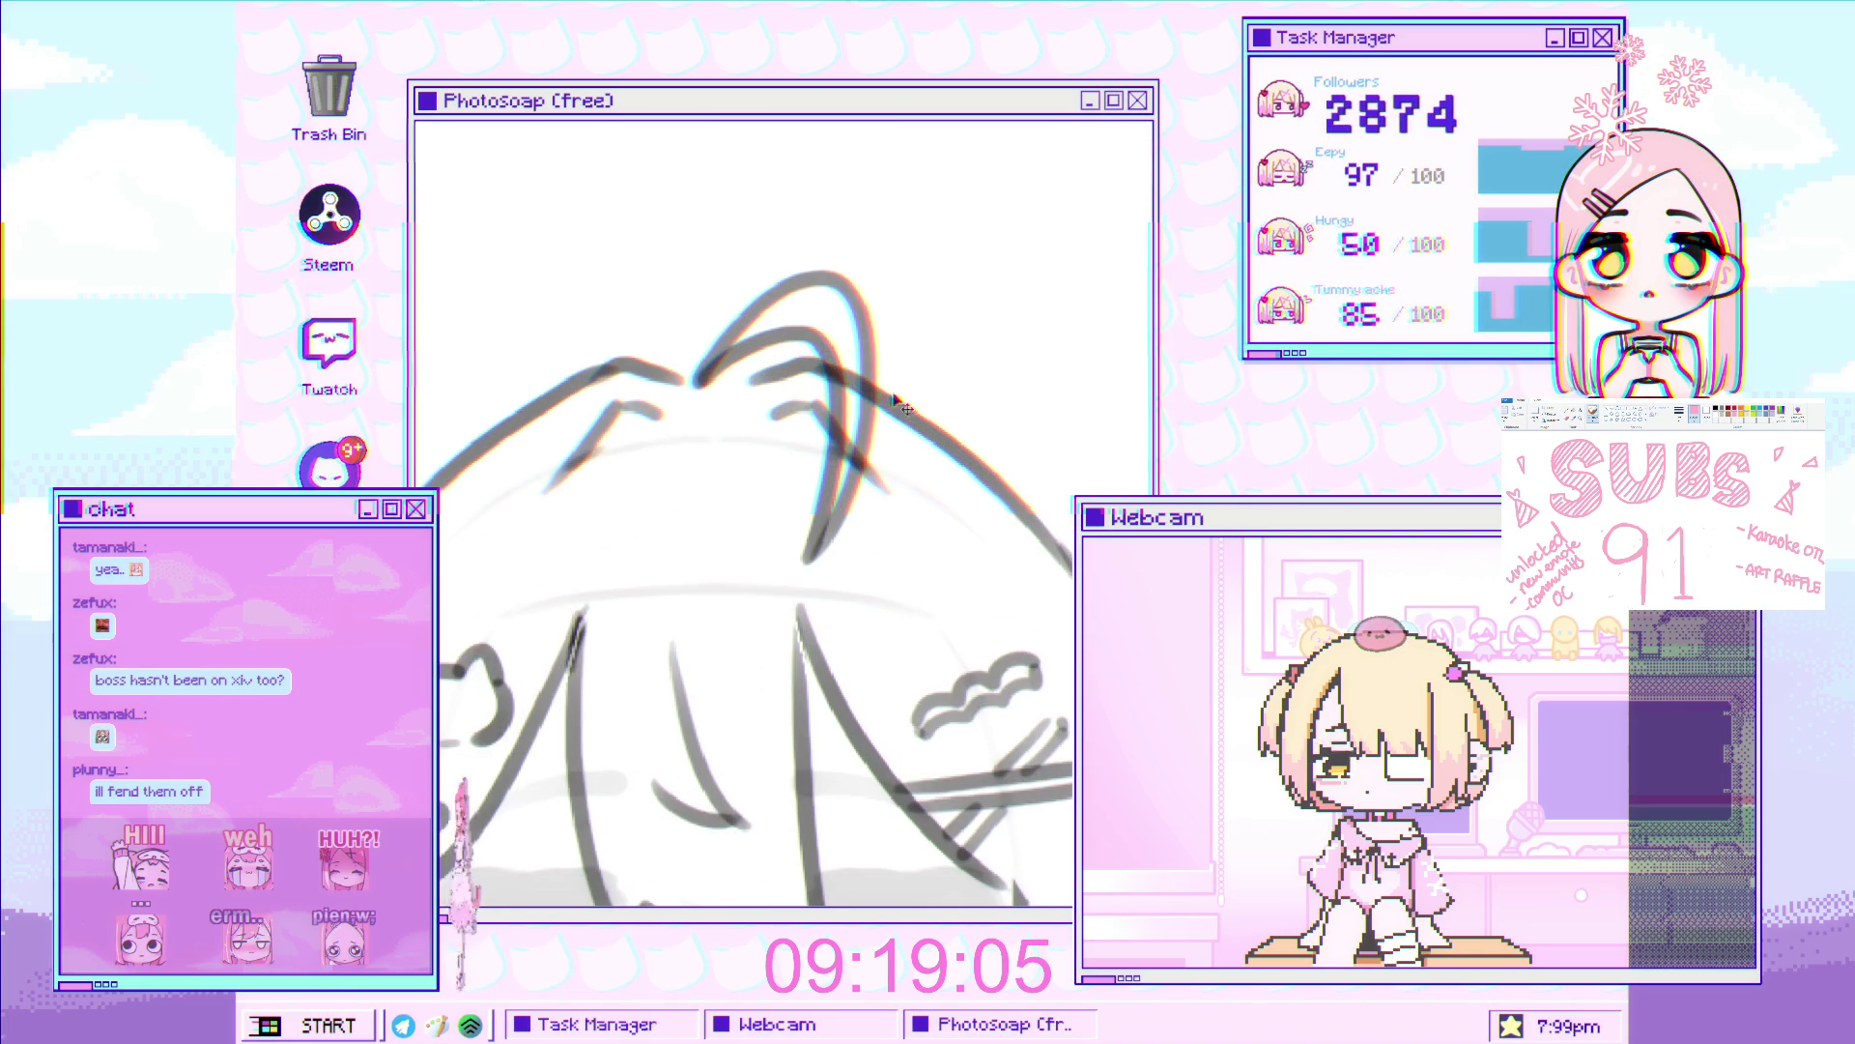
pyautogui.scroll(-3, 860, 372)
pyautogui.scroll(3, 862, 517)
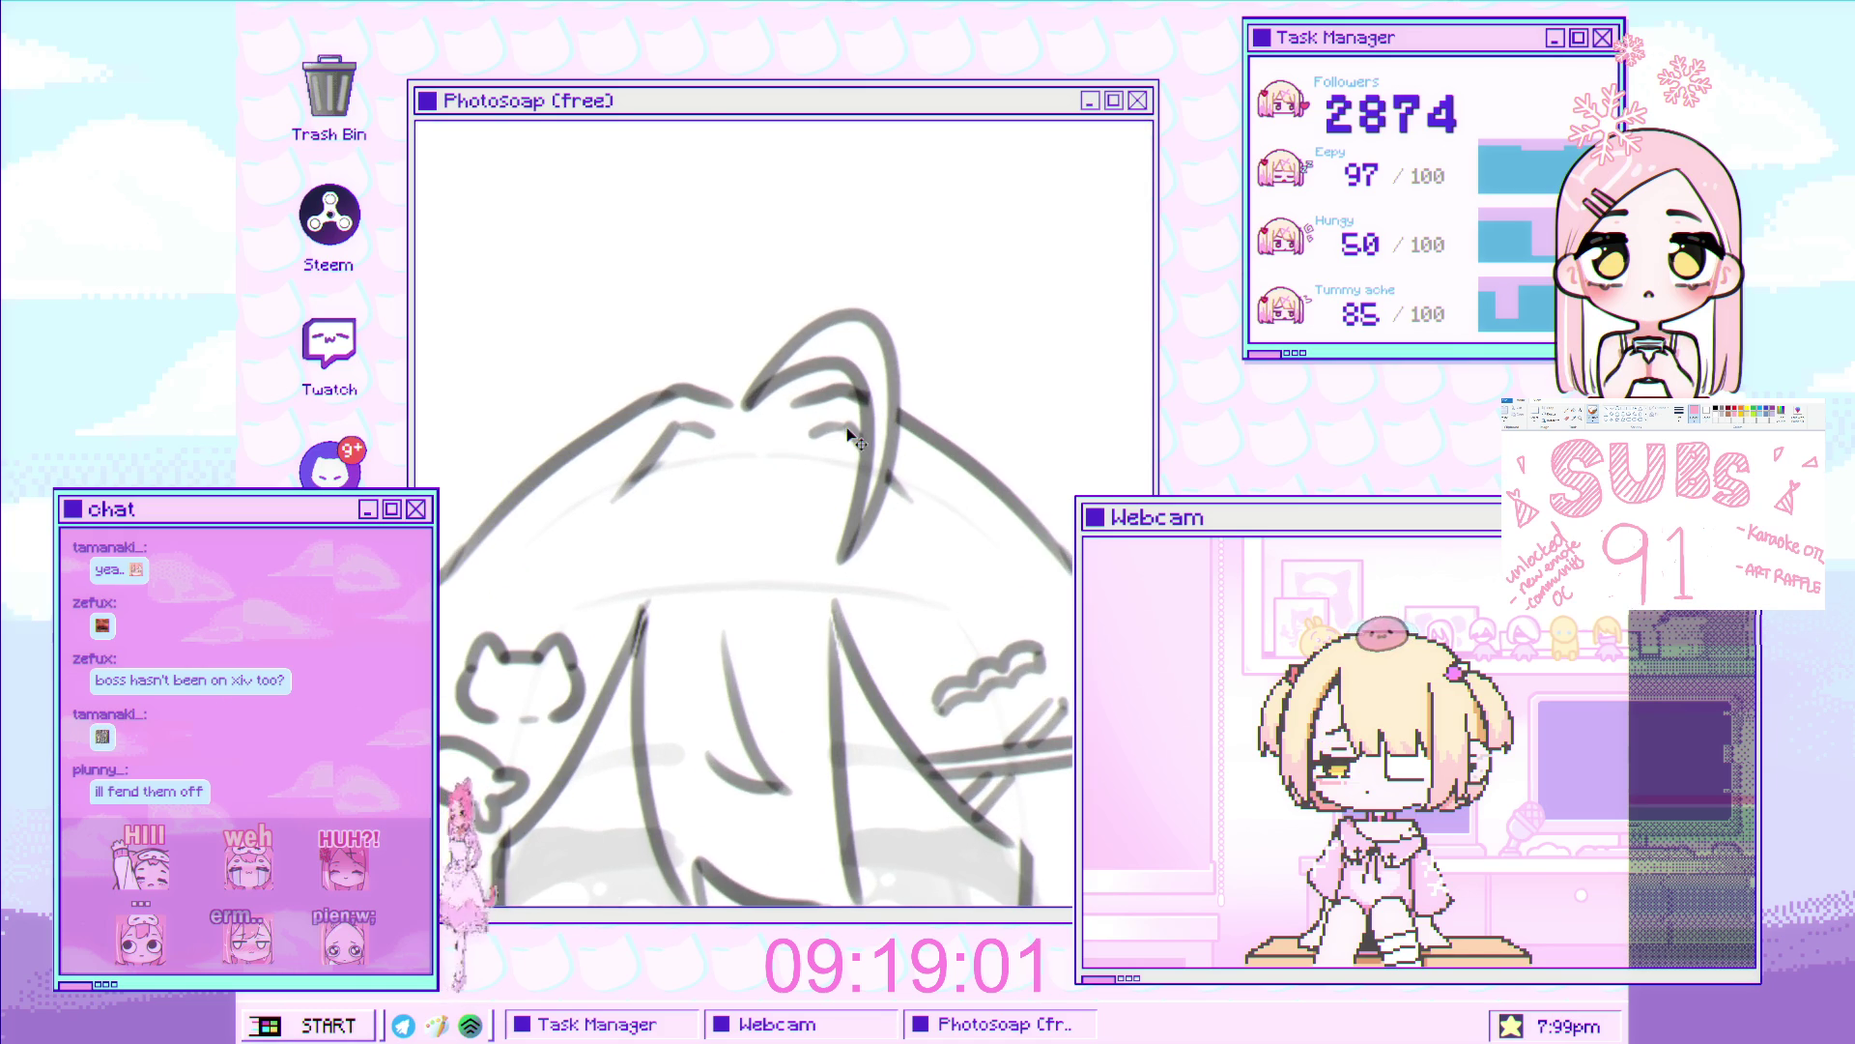
pyautogui.hotkey('ctrl', ';')
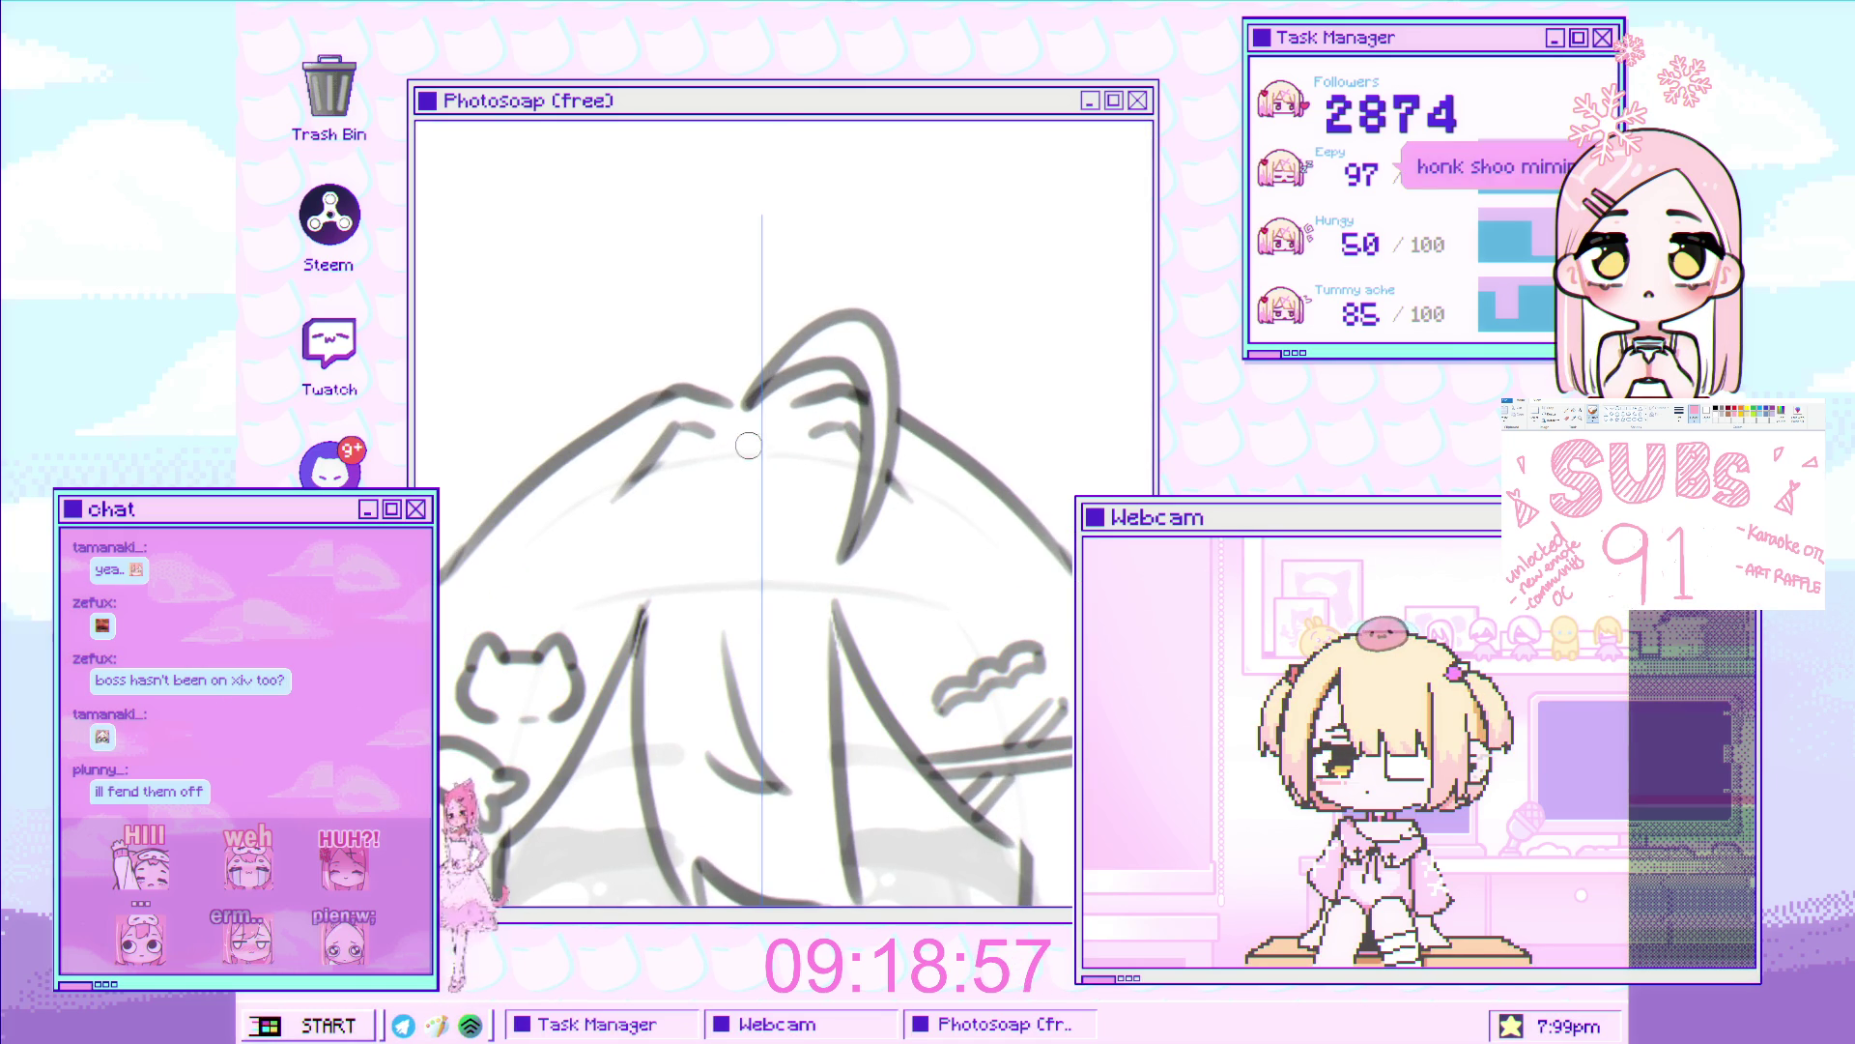
# Ink the strands tying the ahoge root into the hair, with a long line down
pyautogui.moveTo(720, 443); pyautogui.dragTo(801, 447)
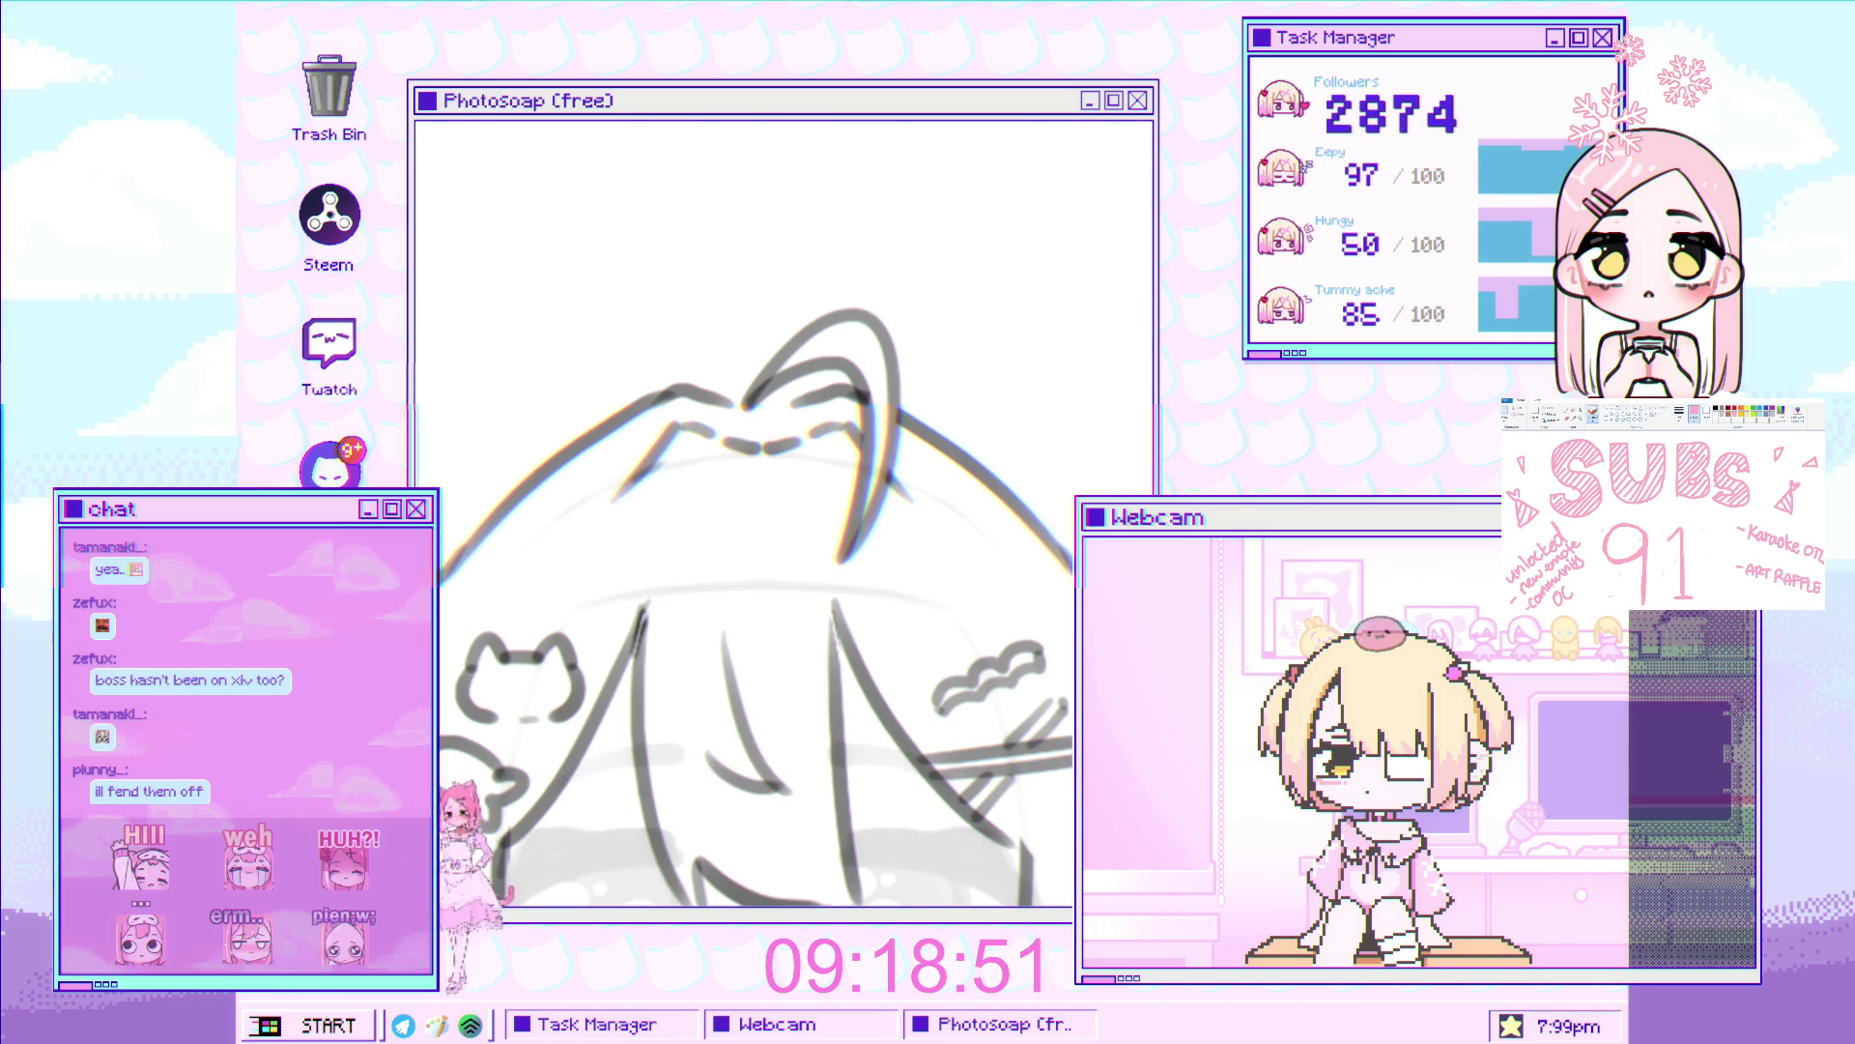
pyautogui.moveTo(744, 440); pyautogui.dragTo(672, 613)
pyautogui.hotkey('ctrl', 'z')
pyautogui.moveTo(696, 435)
pyautogui.mouseDown()
pyautogui.moveTo(763, 455)
pyautogui.moveTo(667, 633)
pyautogui.moveTo(769, 450)
pyautogui.moveTo(684, 464)
pyautogui.moveTo(763, 455)
pyautogui.mouseUp()
pyautogui.hotkey('ctrl', 'z')
pyautogui.hotkey('ctrl', 'z')
pyautogui.moveTo(694, 464); pyautogui.dragTo(637, 676)
pyautogui.hotkey('ctrl', 'z')
pyautogui.moveTo(694, 454); pyautogui.dragTo(642, 649)
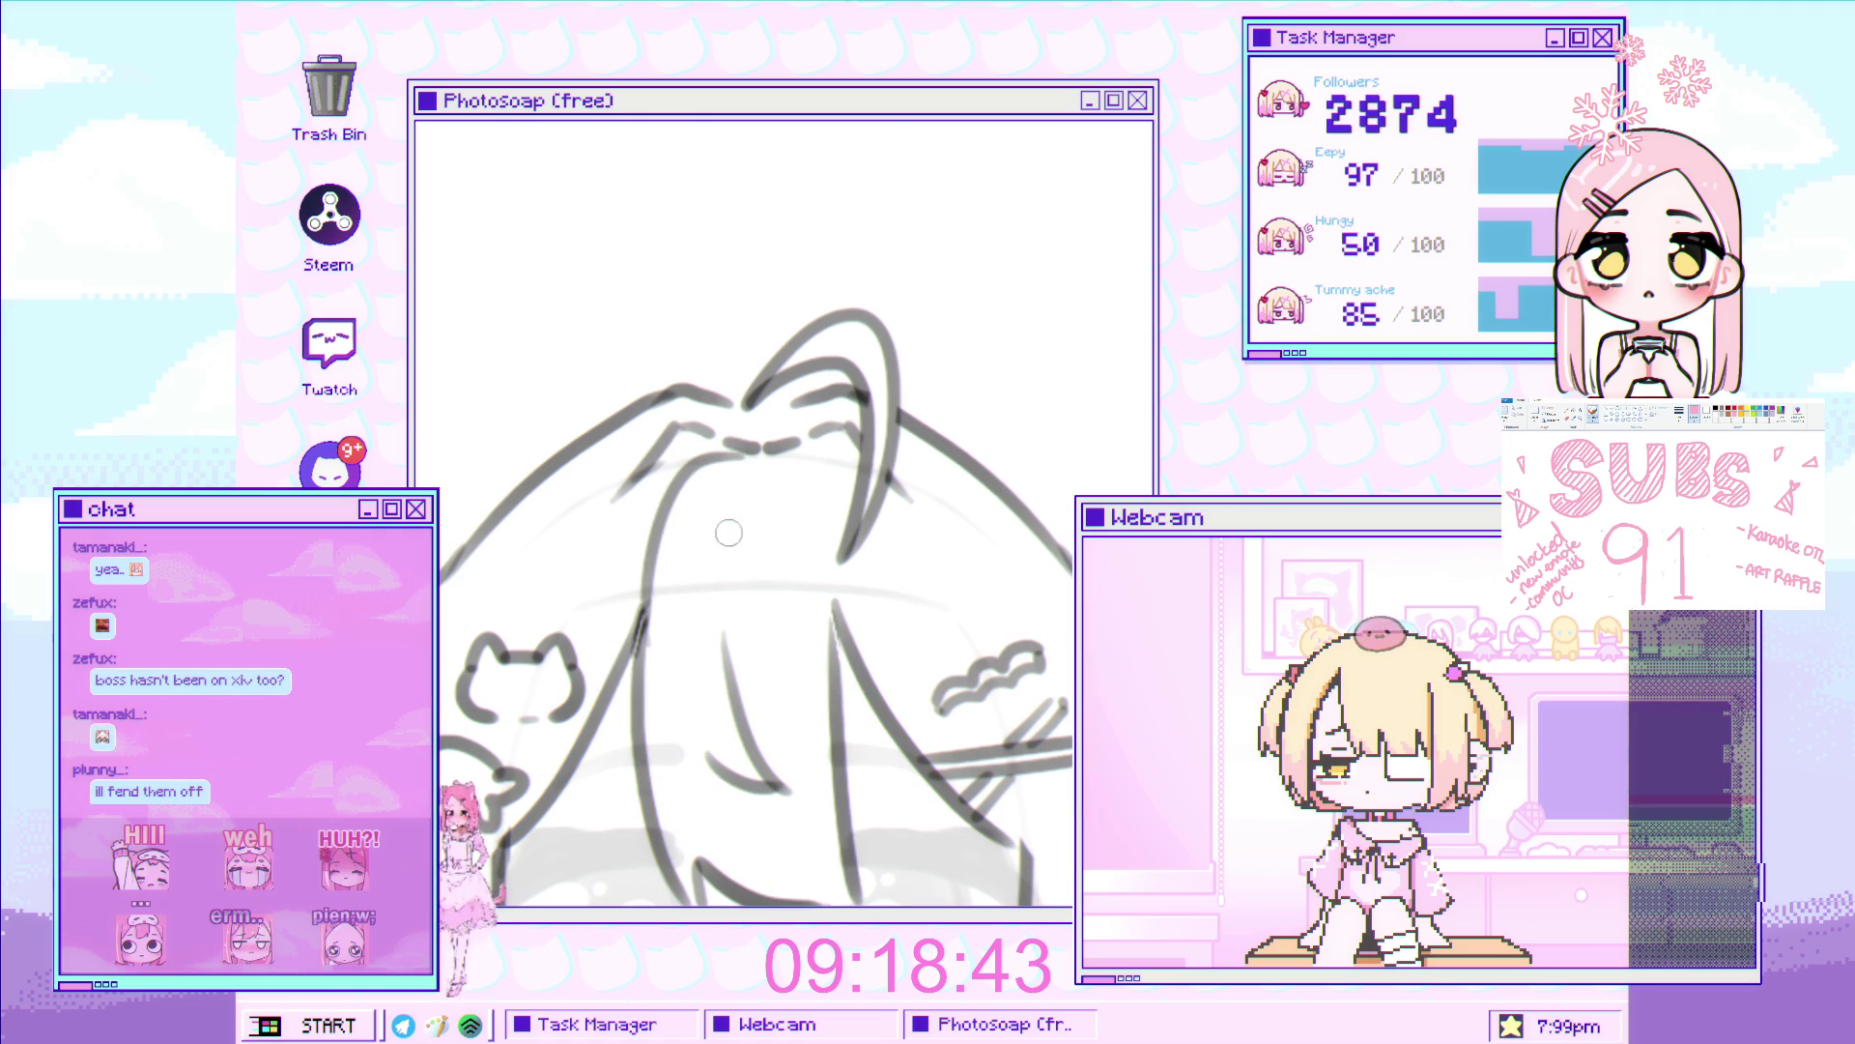
pyautogui.scroll(-4, 869, 415)
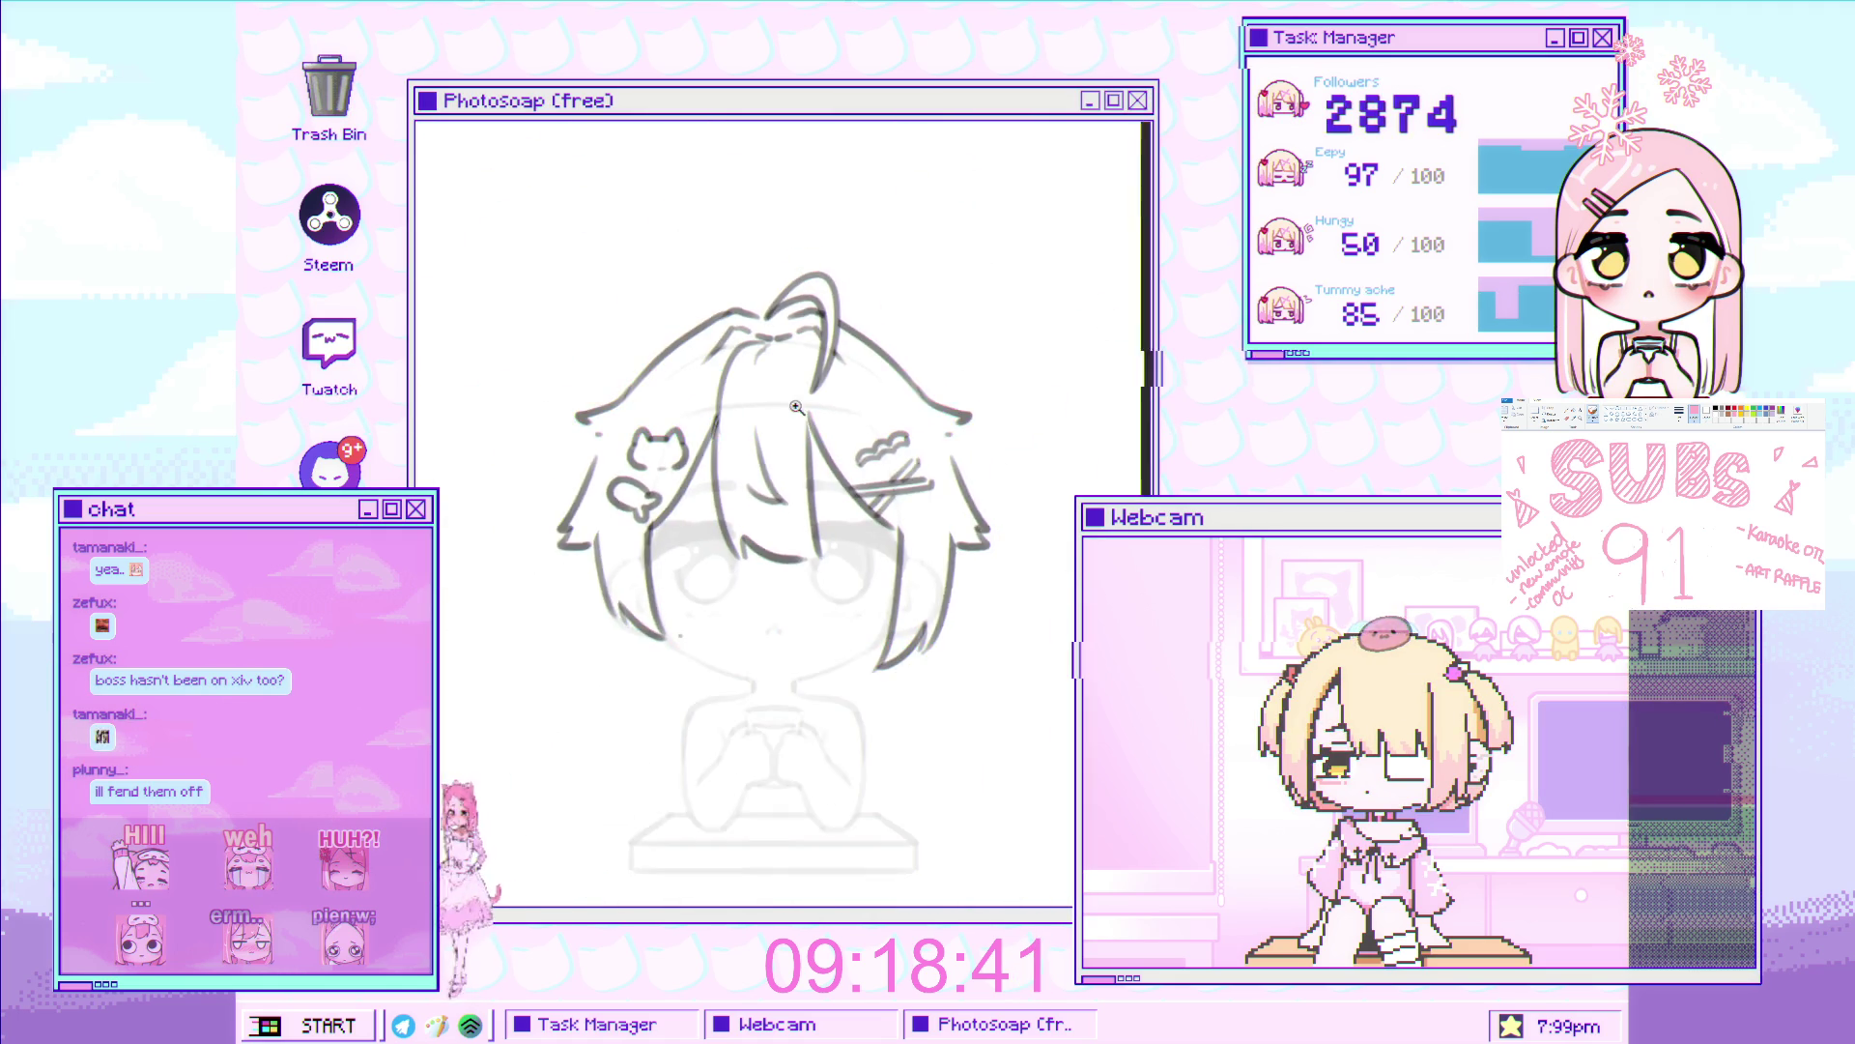
# Recentre the head, drop the last stroke, and draw the outer left hair strands downward
pyautogui.scroll(3, 923, 372)
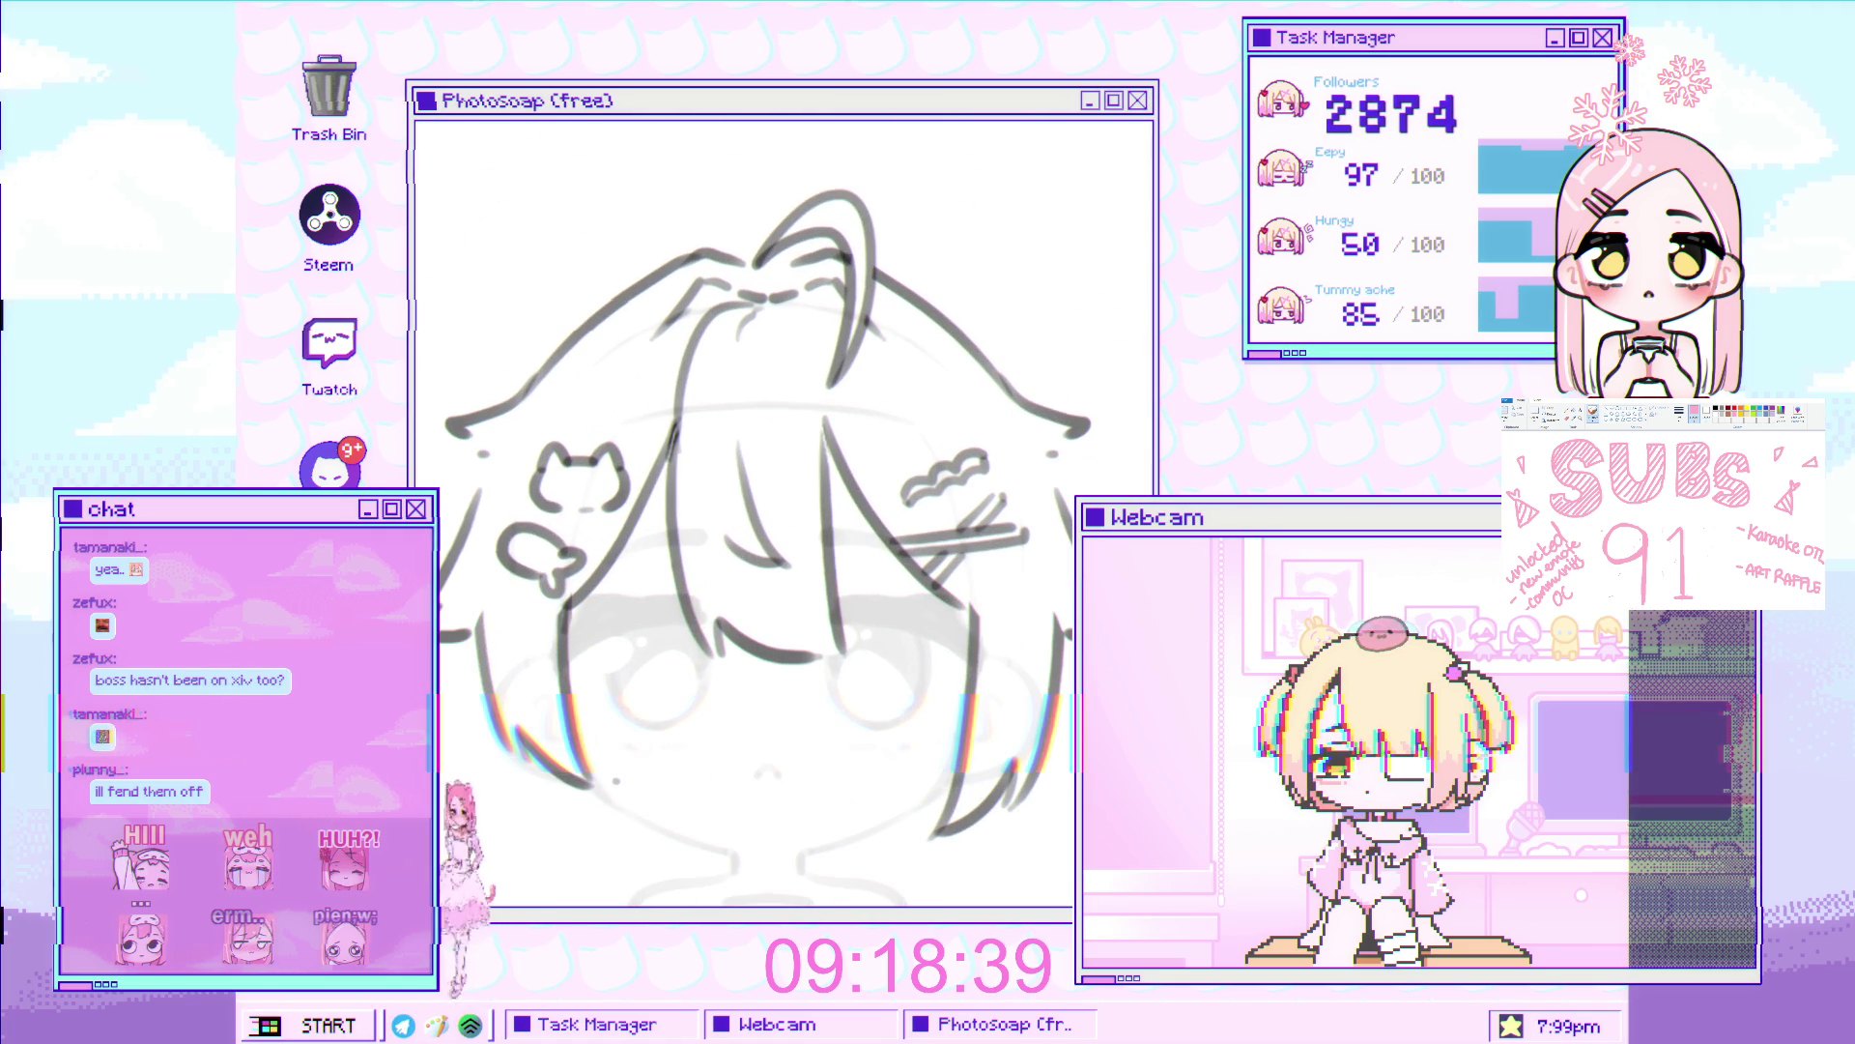
pyautogui.moveTo(728, 456); pyautogui.dragTo(749, 477)
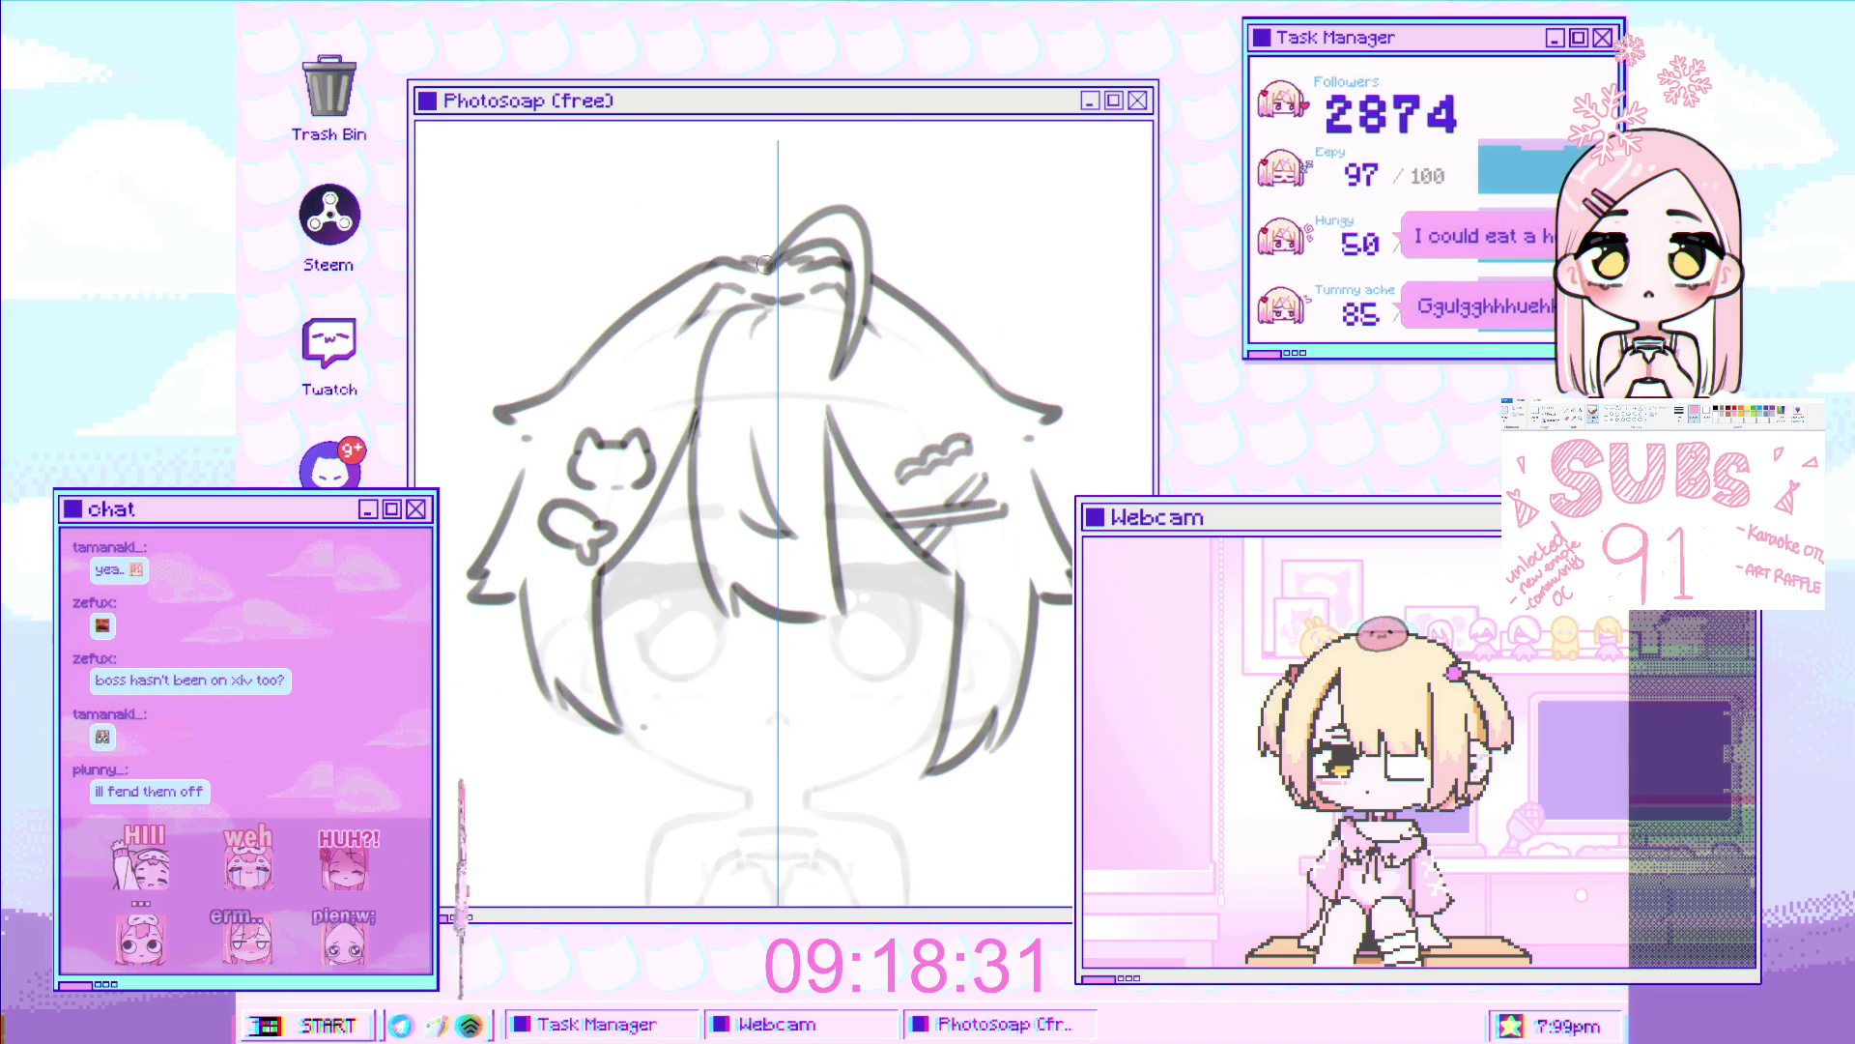
pyautogui.hotkey('ctrl', 'z')
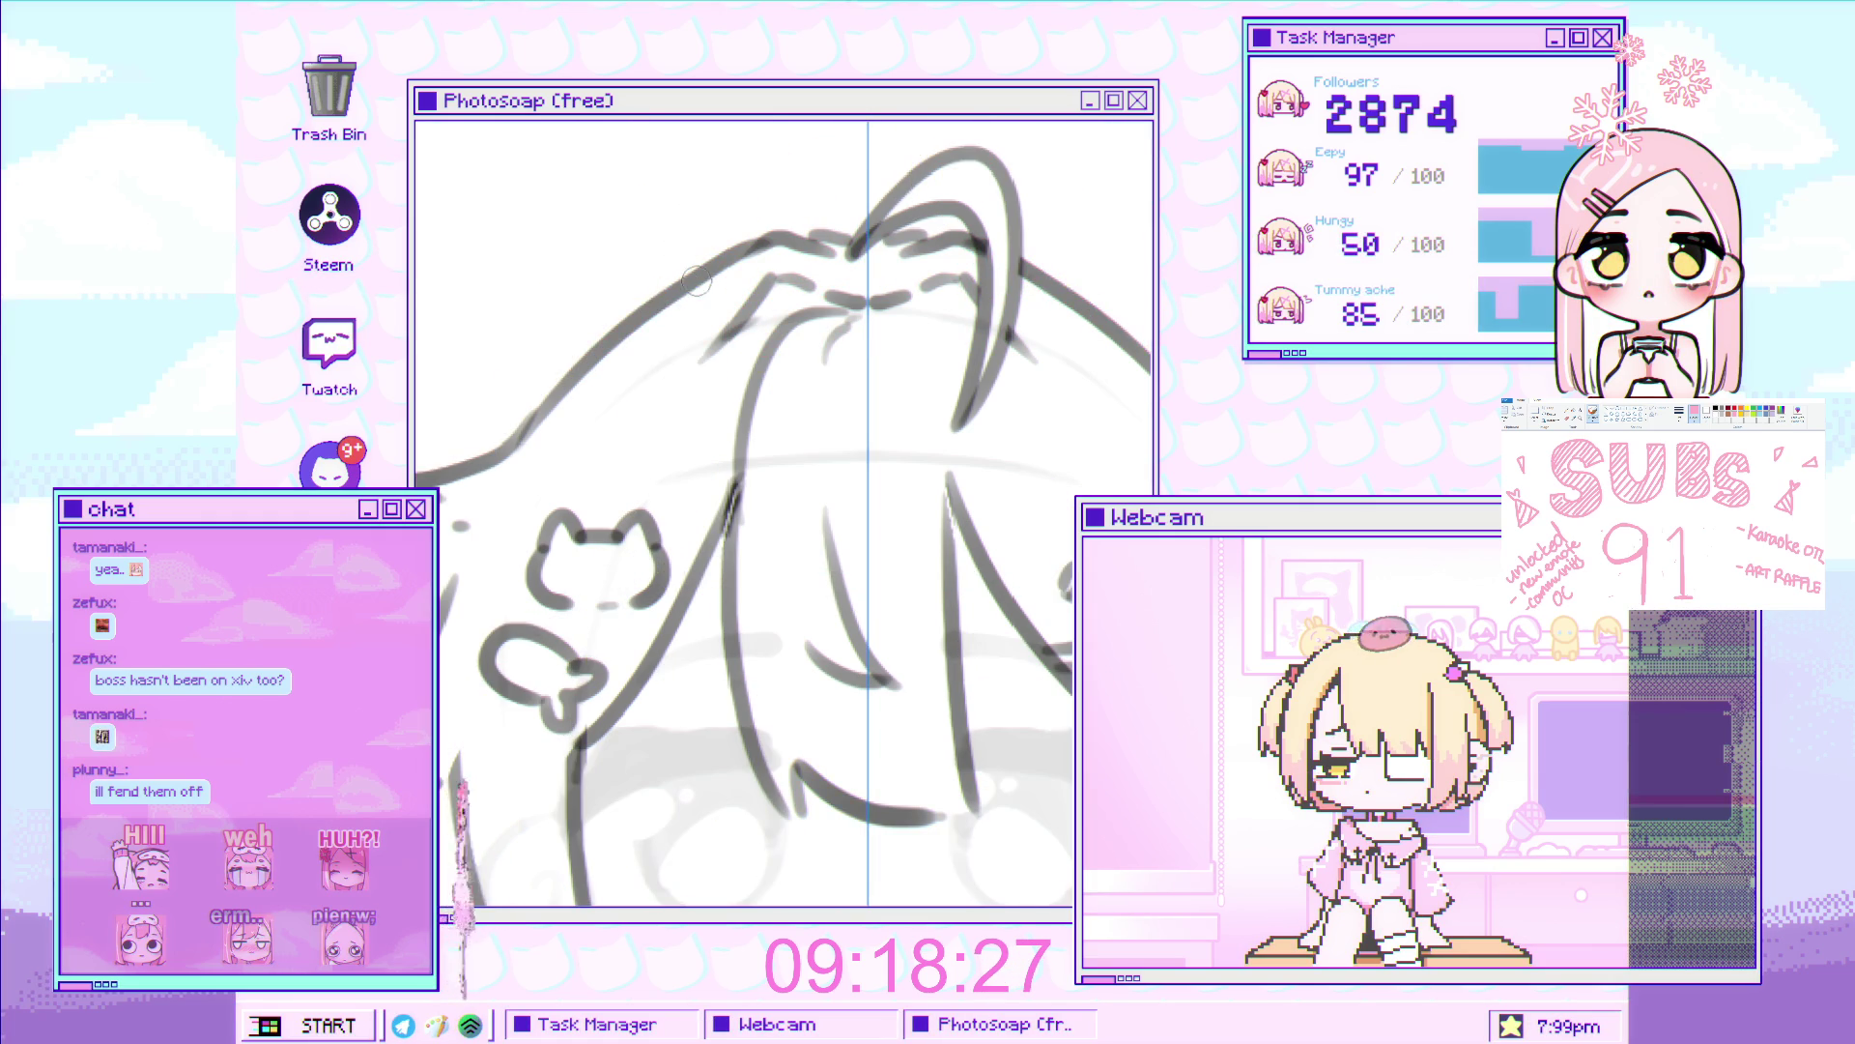
pyautogui.scroll(-5, 711, 280)
pyautogui.scroll(5, 624, 311)
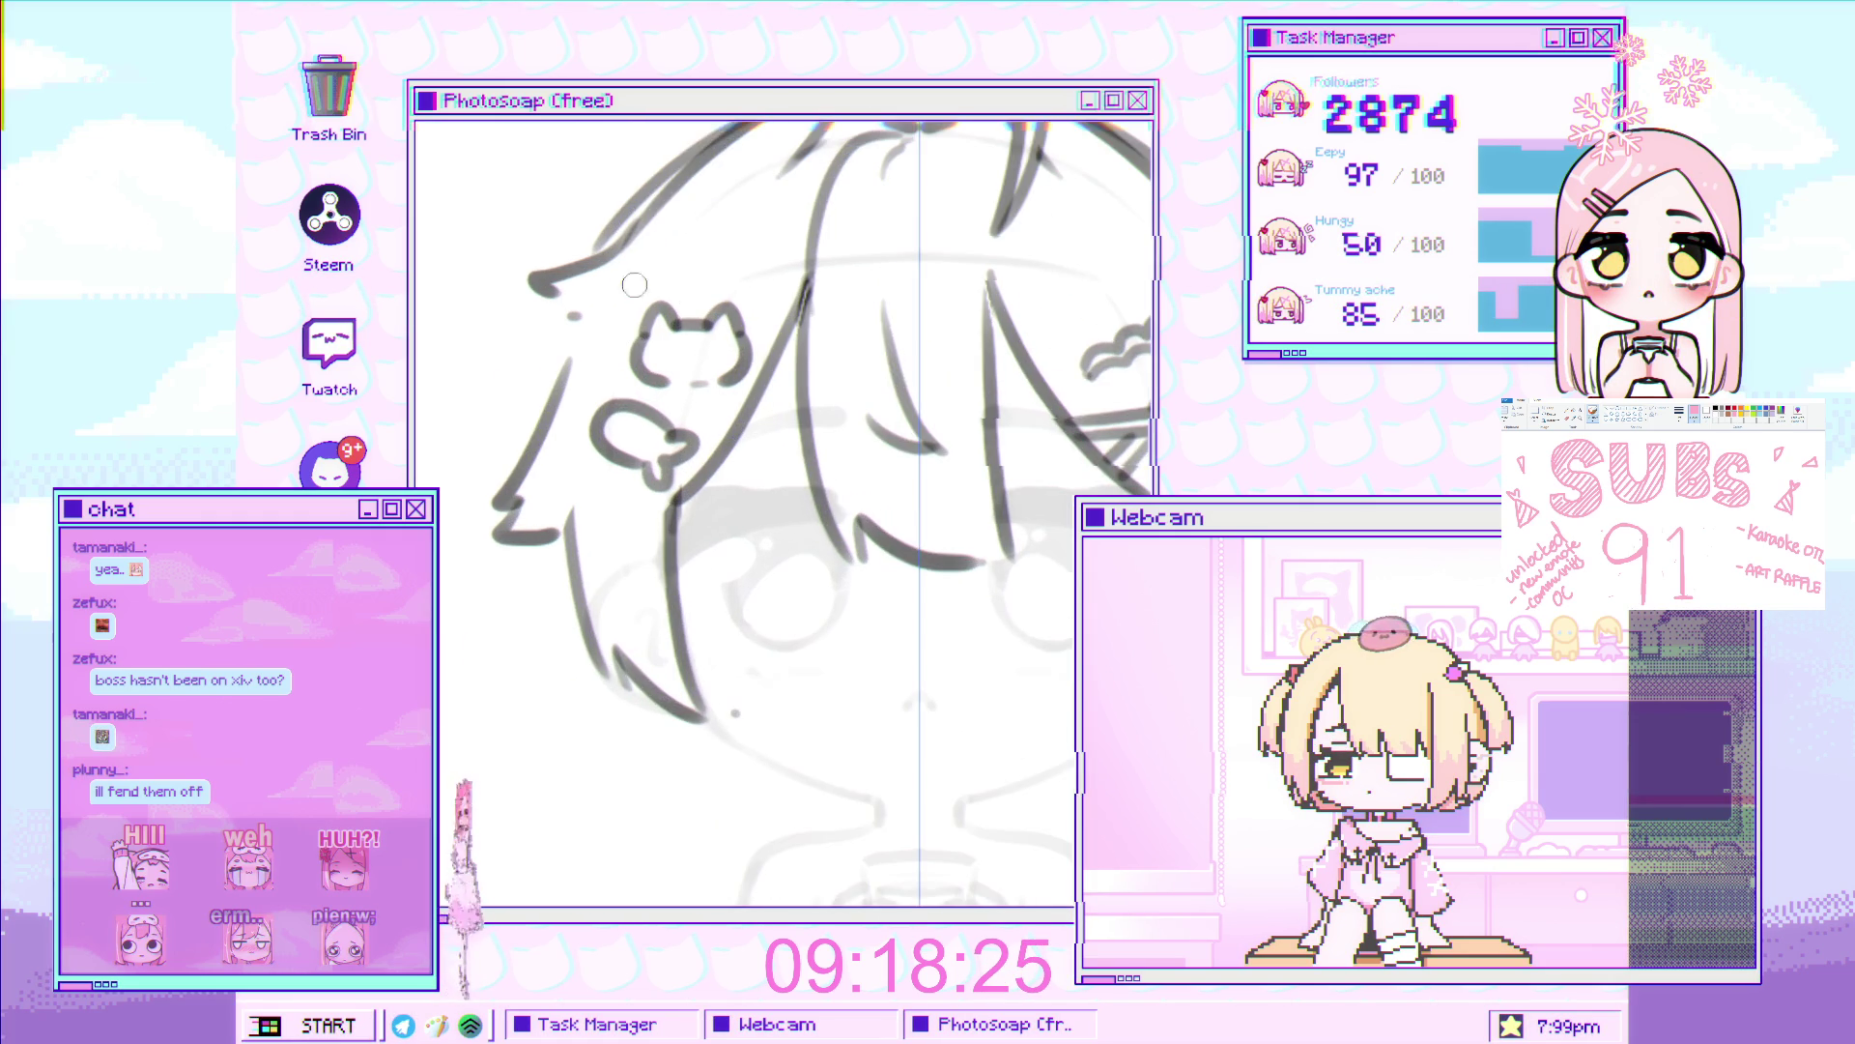
pyautogui.moveTo(580, 266); pyautogui.dragTo(514, 510)
pyautogui.moveTo(523, 627); pyautogui.dragTo(527, 510)
pyautogui.hotkey('ctrl', 'z')
pyautogui.hotkey('ctrl', 'y')
# Ink the left hair strand beside the cat clip and extend it further down
pyautogui.scroll(-5, 527, 521)
pyautogui.scroll(4, 680, 241)
pyautogui.scroll(-1, 680, 241)
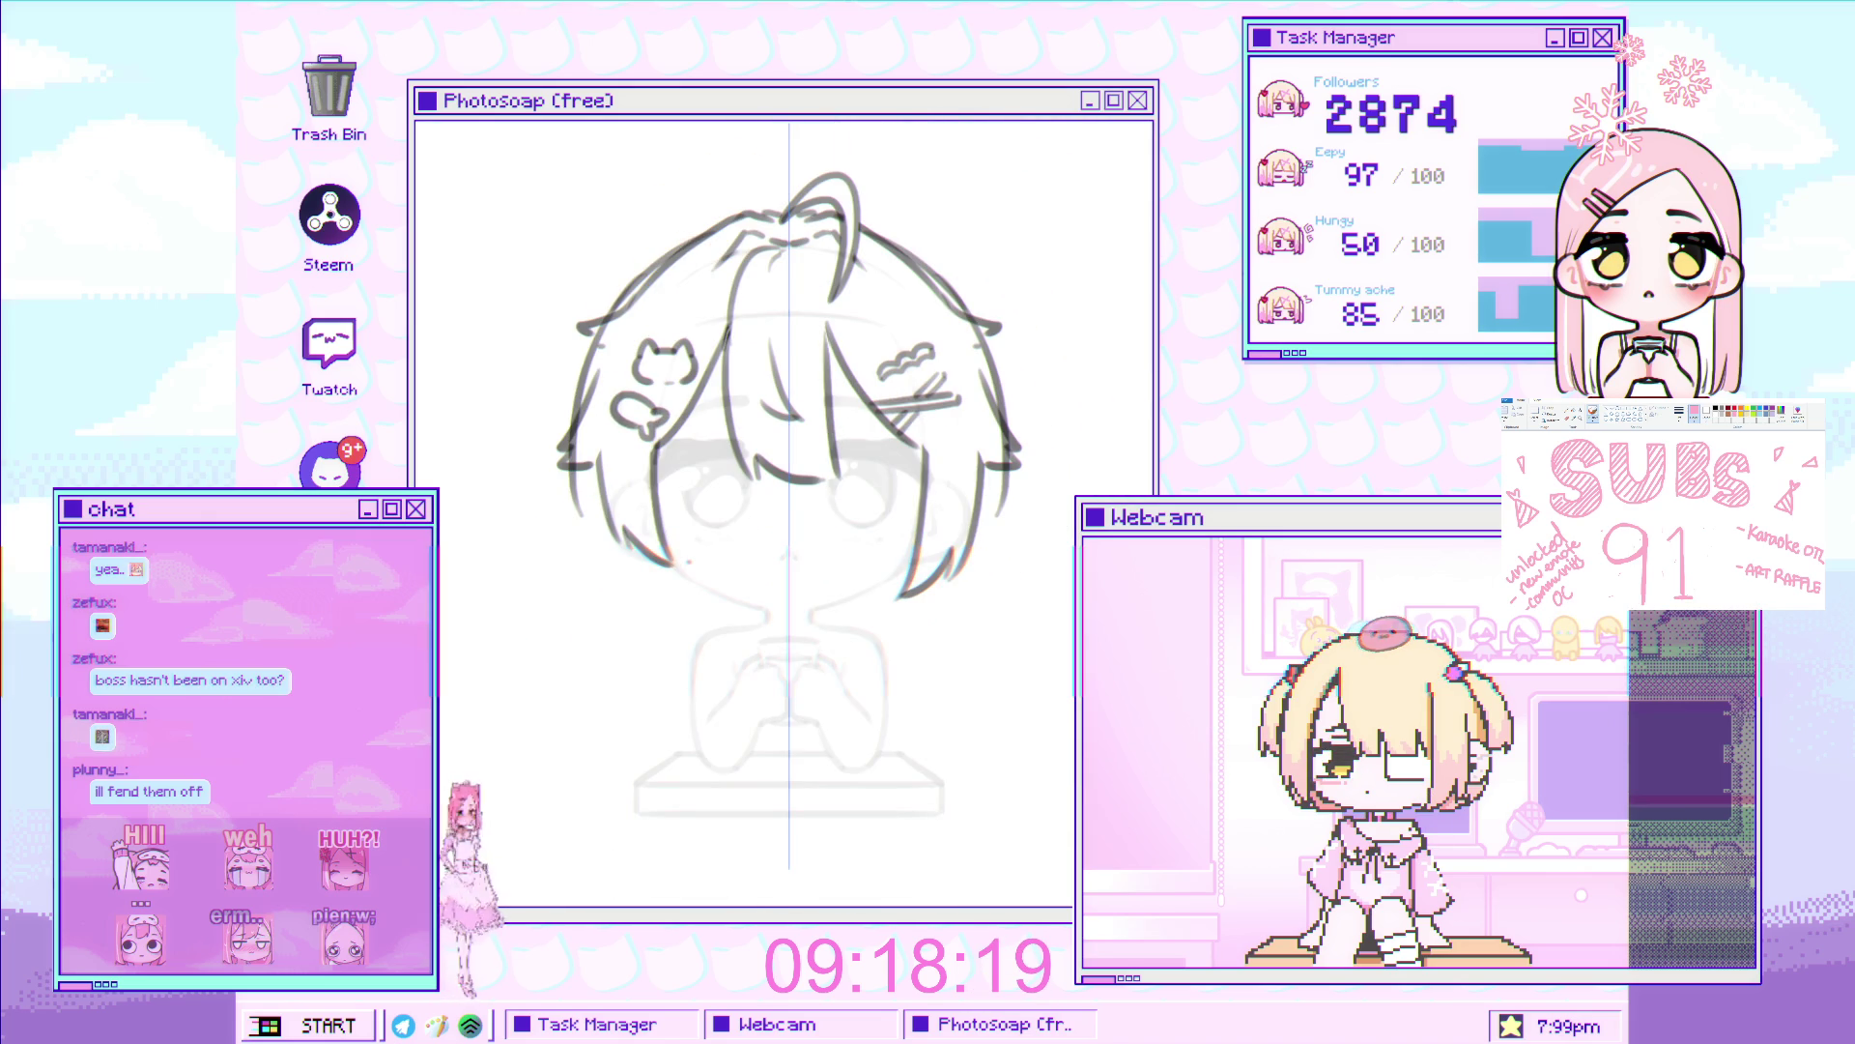
pyautogui.scroll(3, 675, 401)
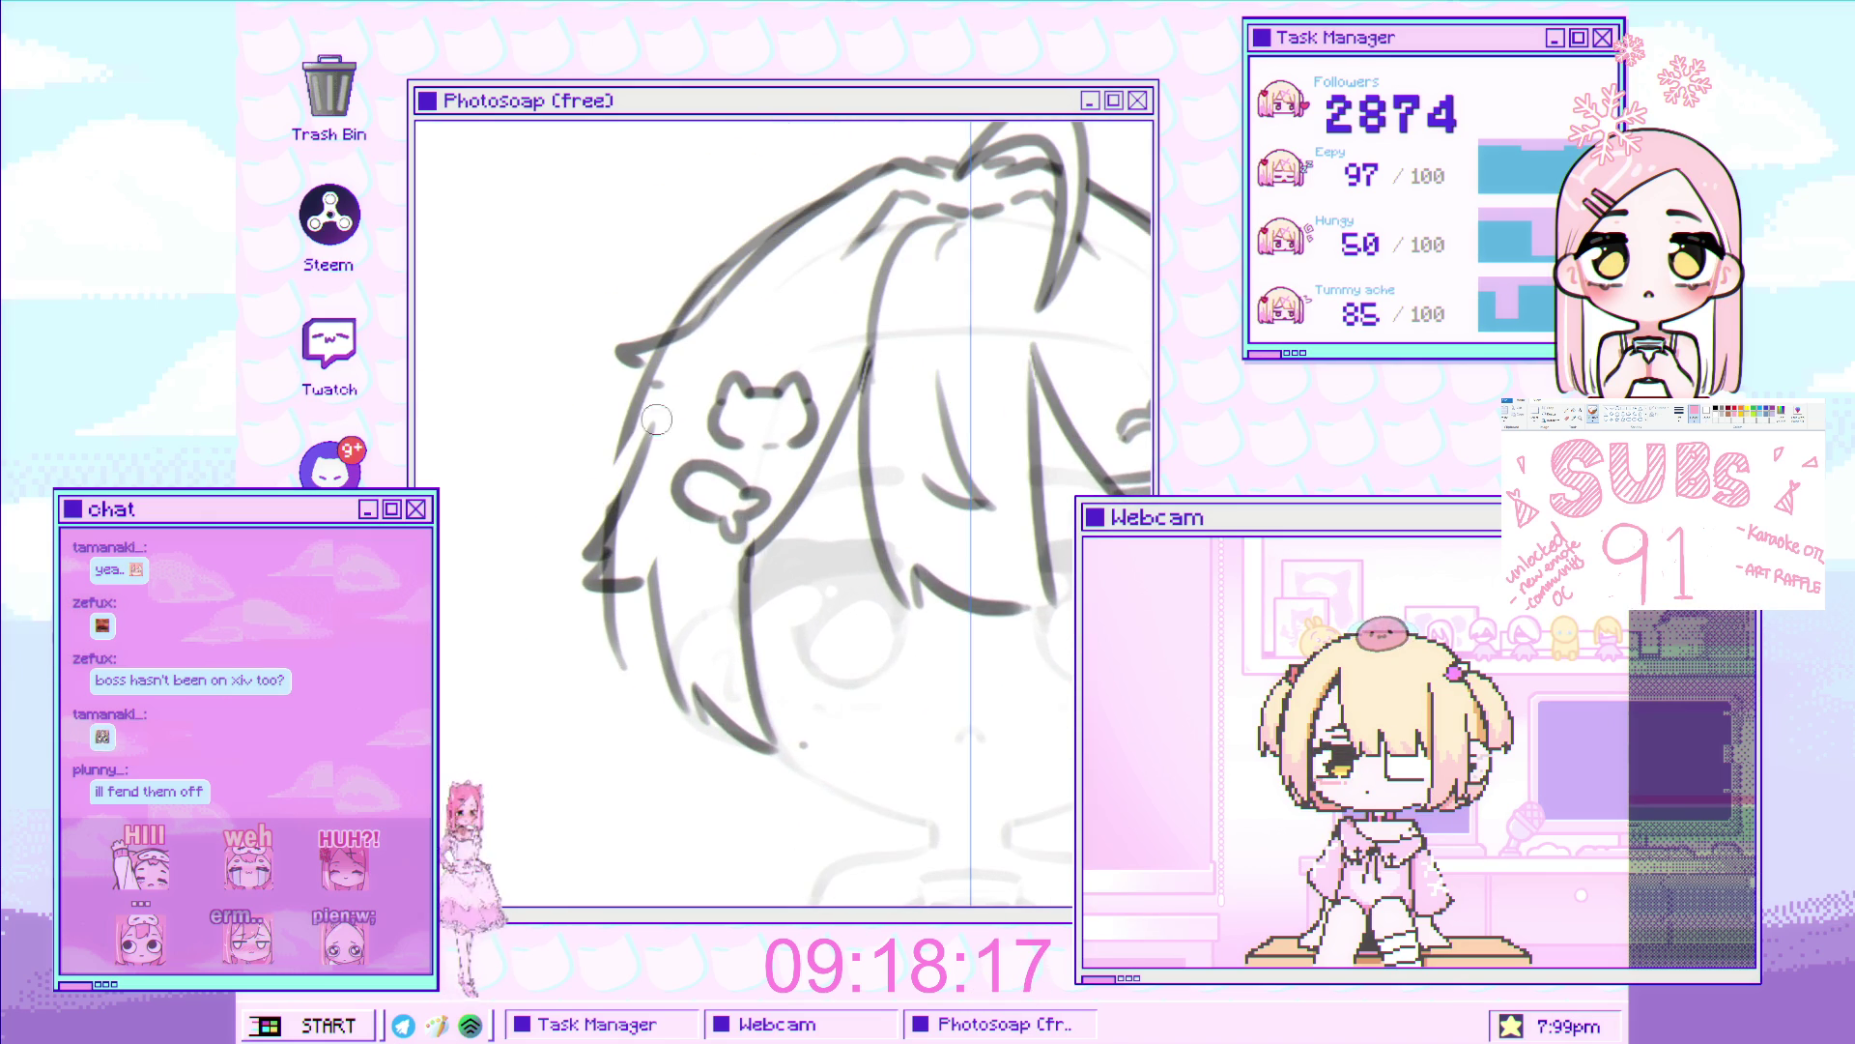
pyautogui.moveTo(644, 386); pyautogui.dragTo(590, 488)
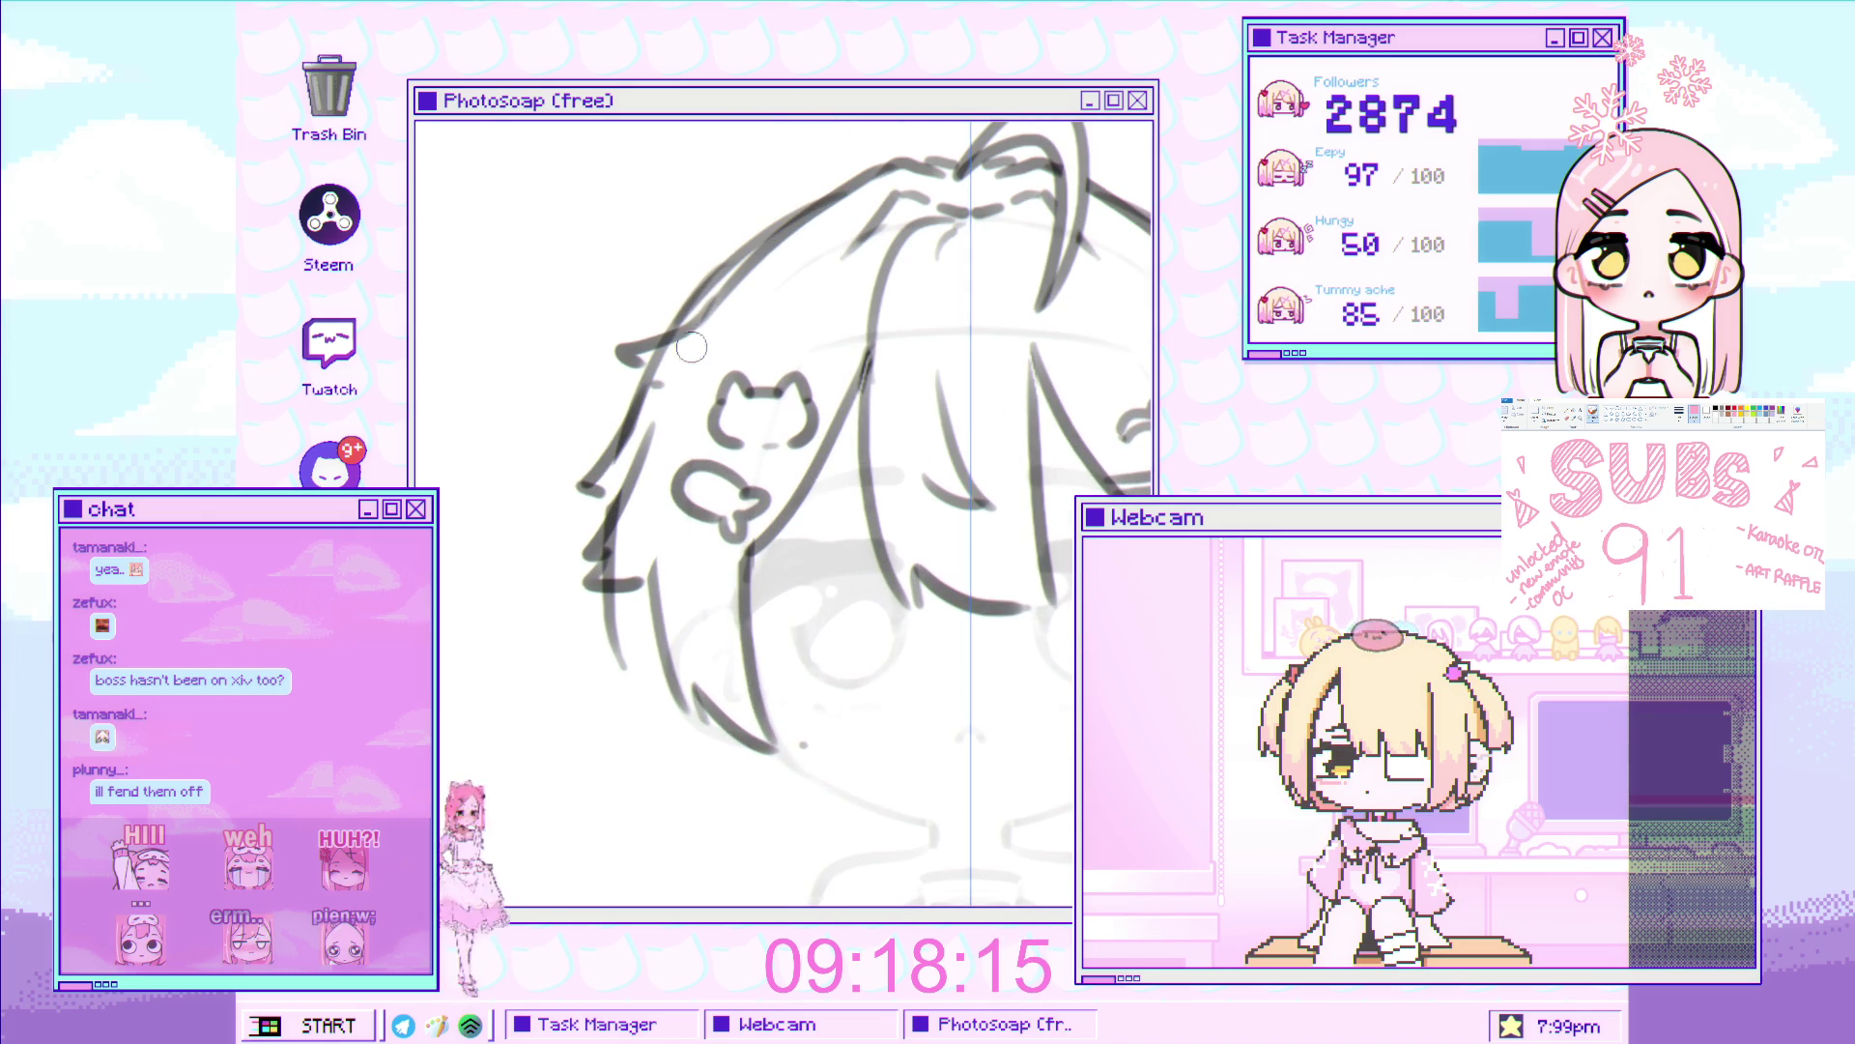
pyautogui.scroll(-3, 656, 357)
pyautogui.scroll(3, 594, 382)
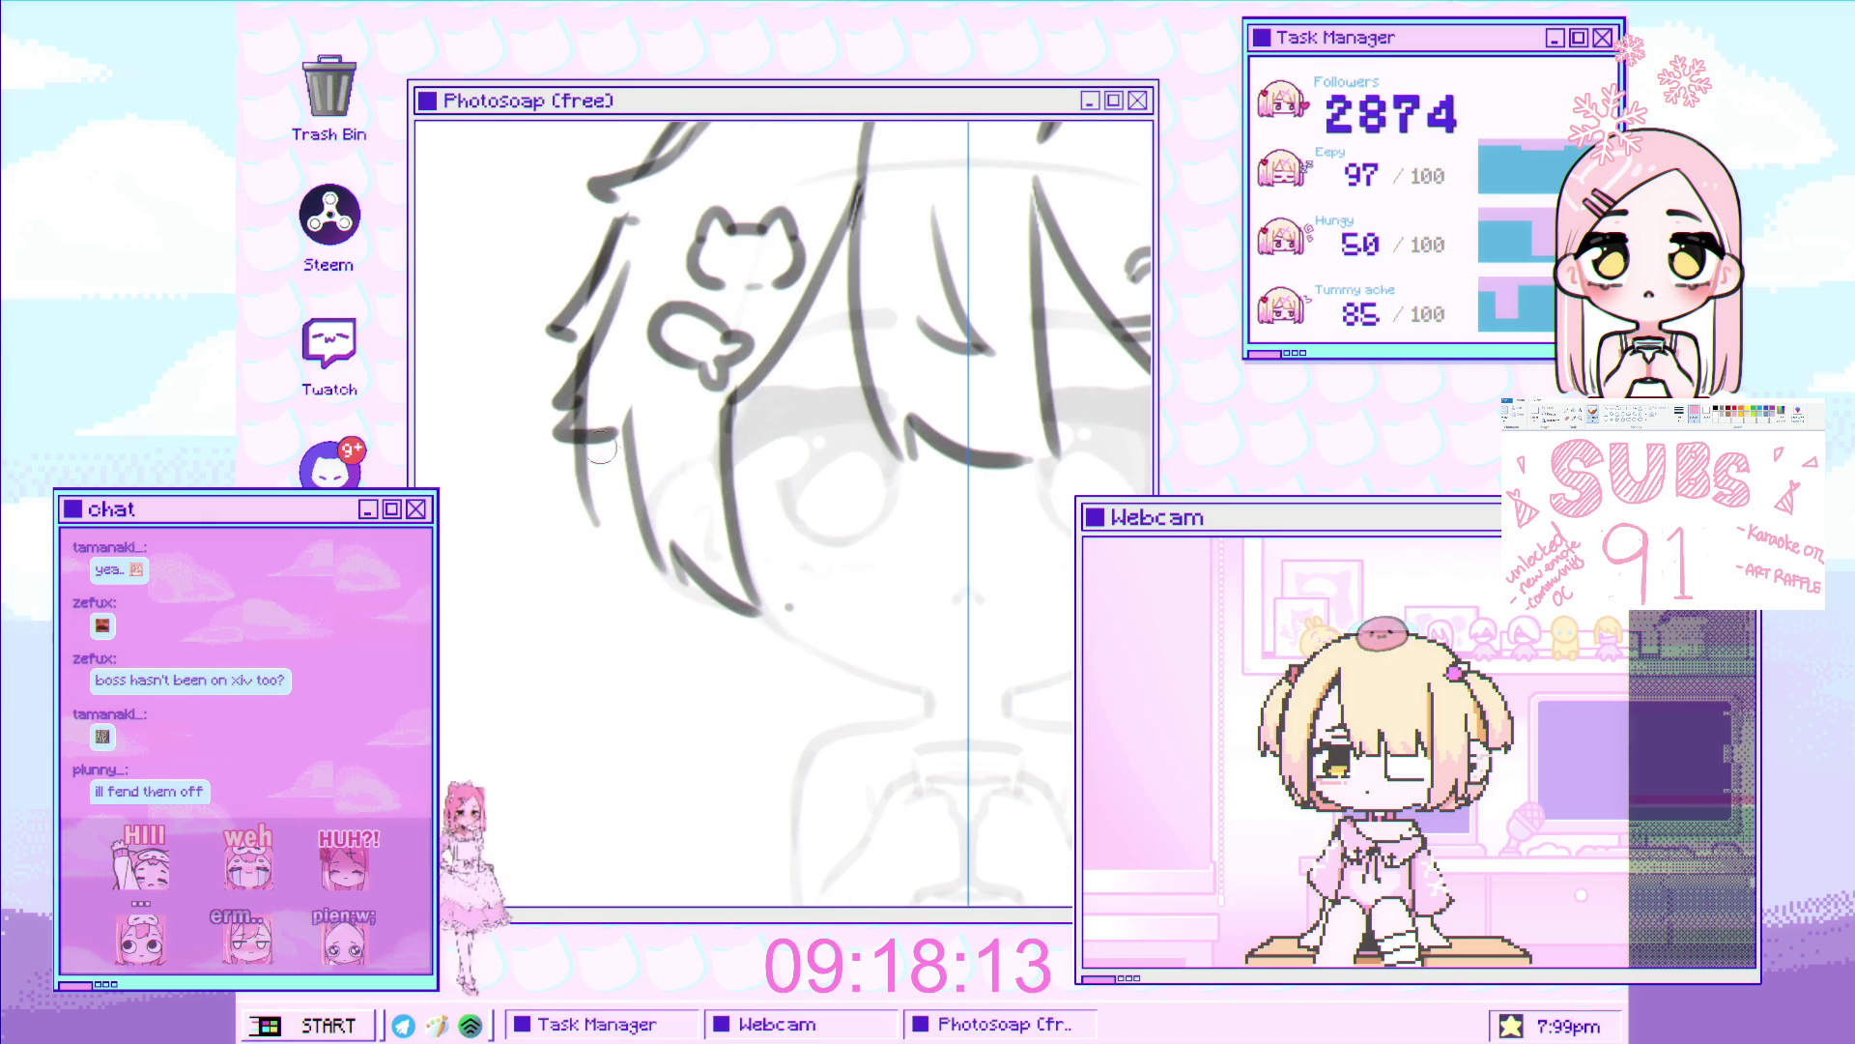
pyautogui.moveTo(590, 517); pyautogui.dragTo(583, 607)
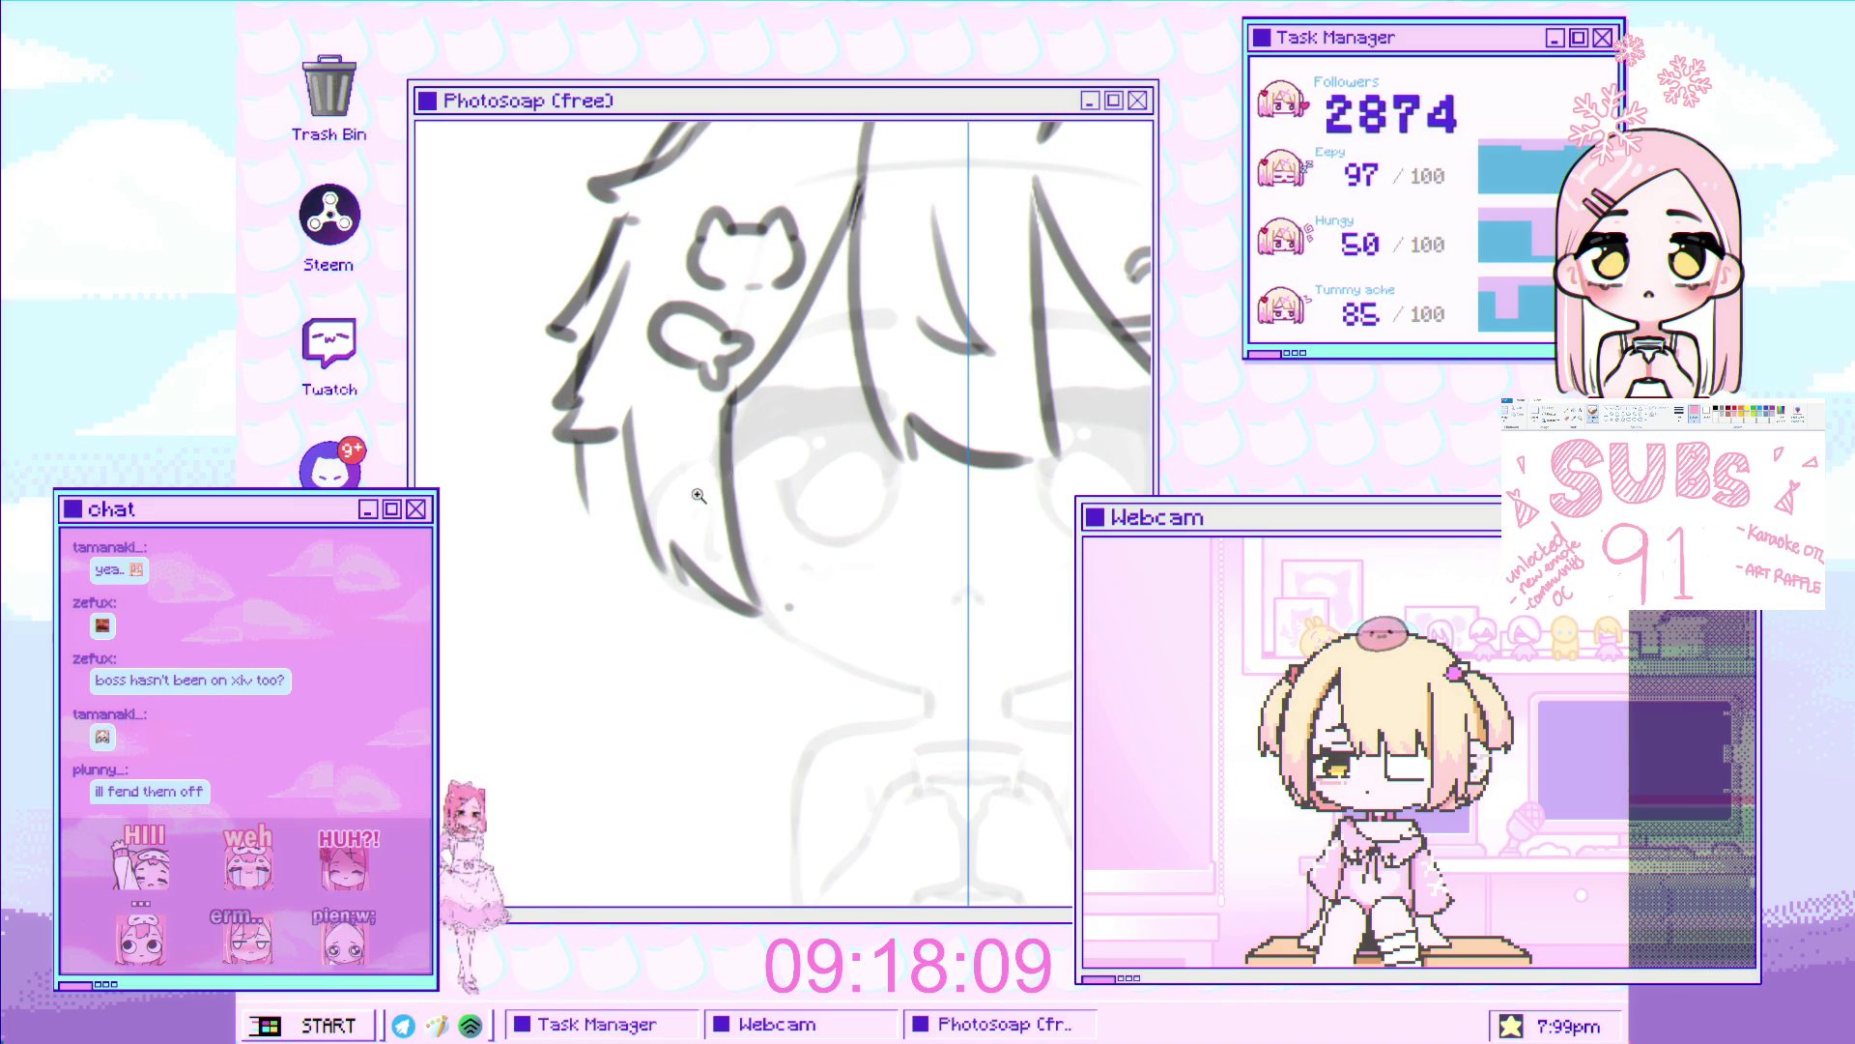
# Redraw the rough left strand shorter and add a short stroke beneath it
pyautogui.scroll(-3, 720, 477)
pyautogui.scroll(3, 609, 458)
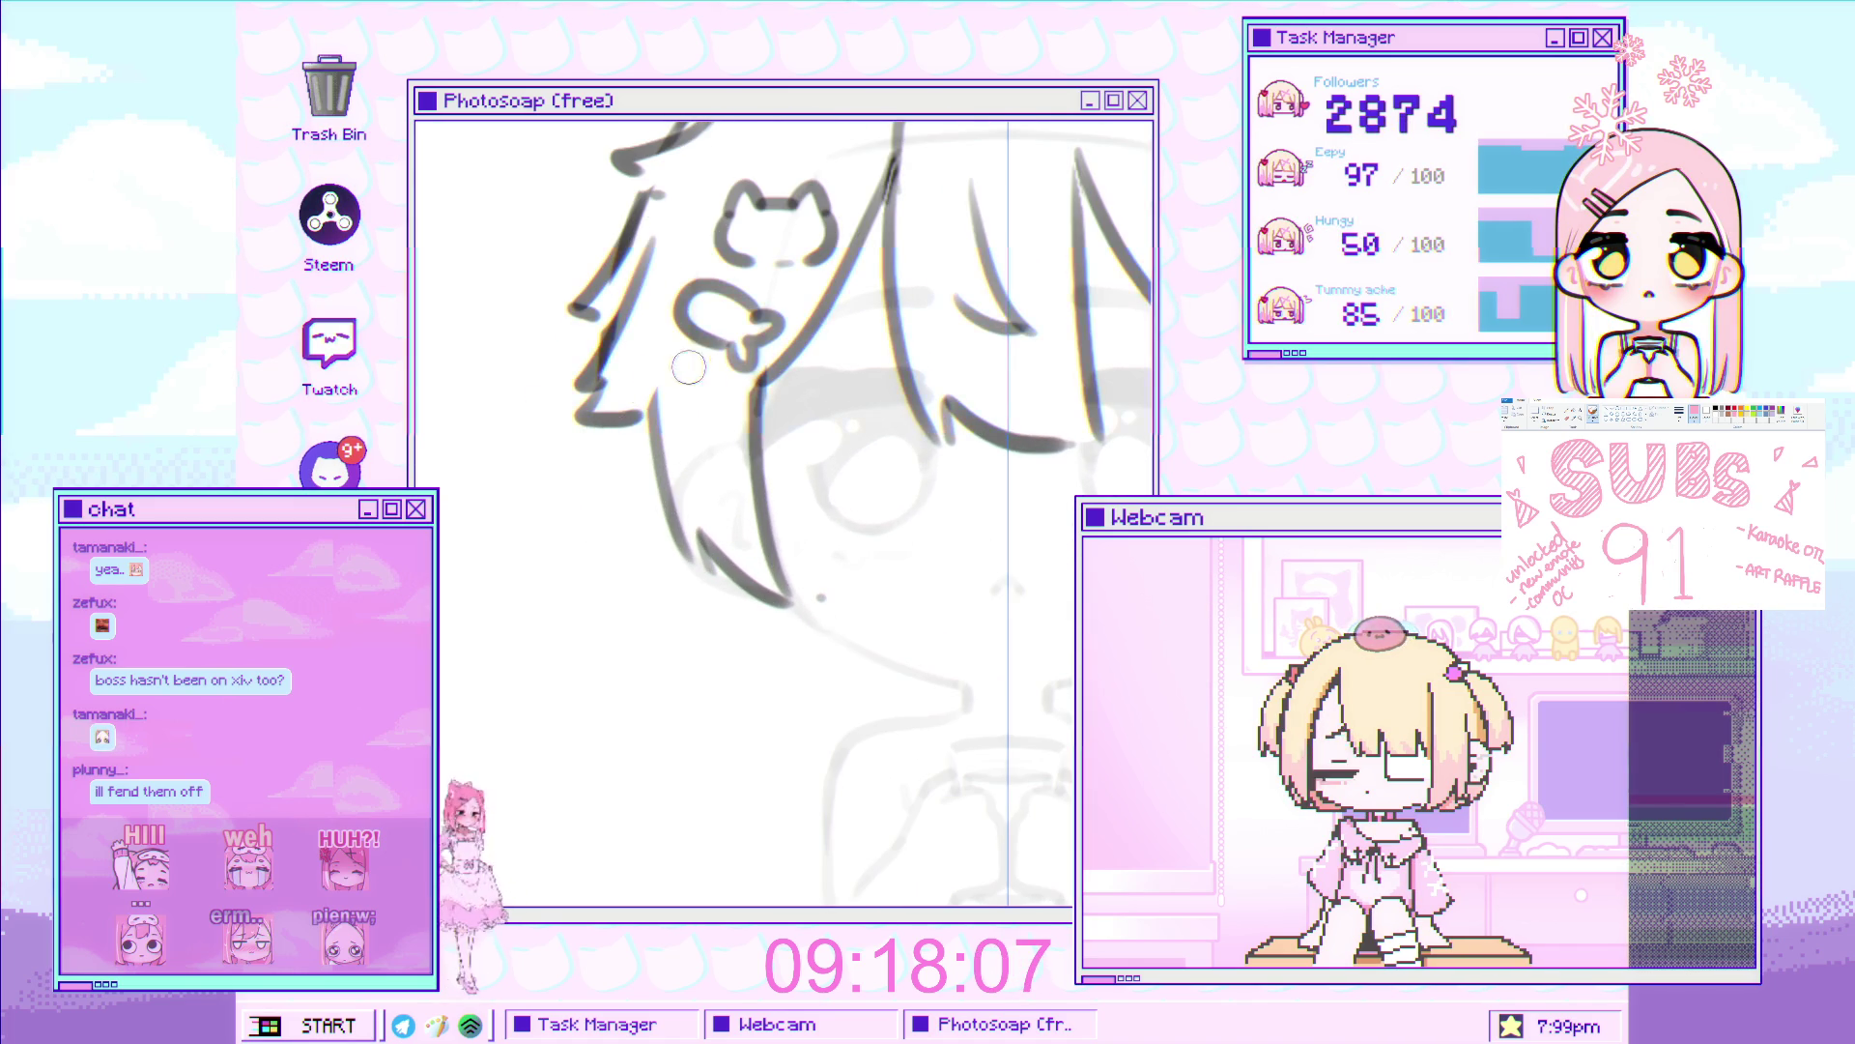
pyautogui.scroll(-3, 597, 466)
pyautogui.scroll(3, 582, 507)
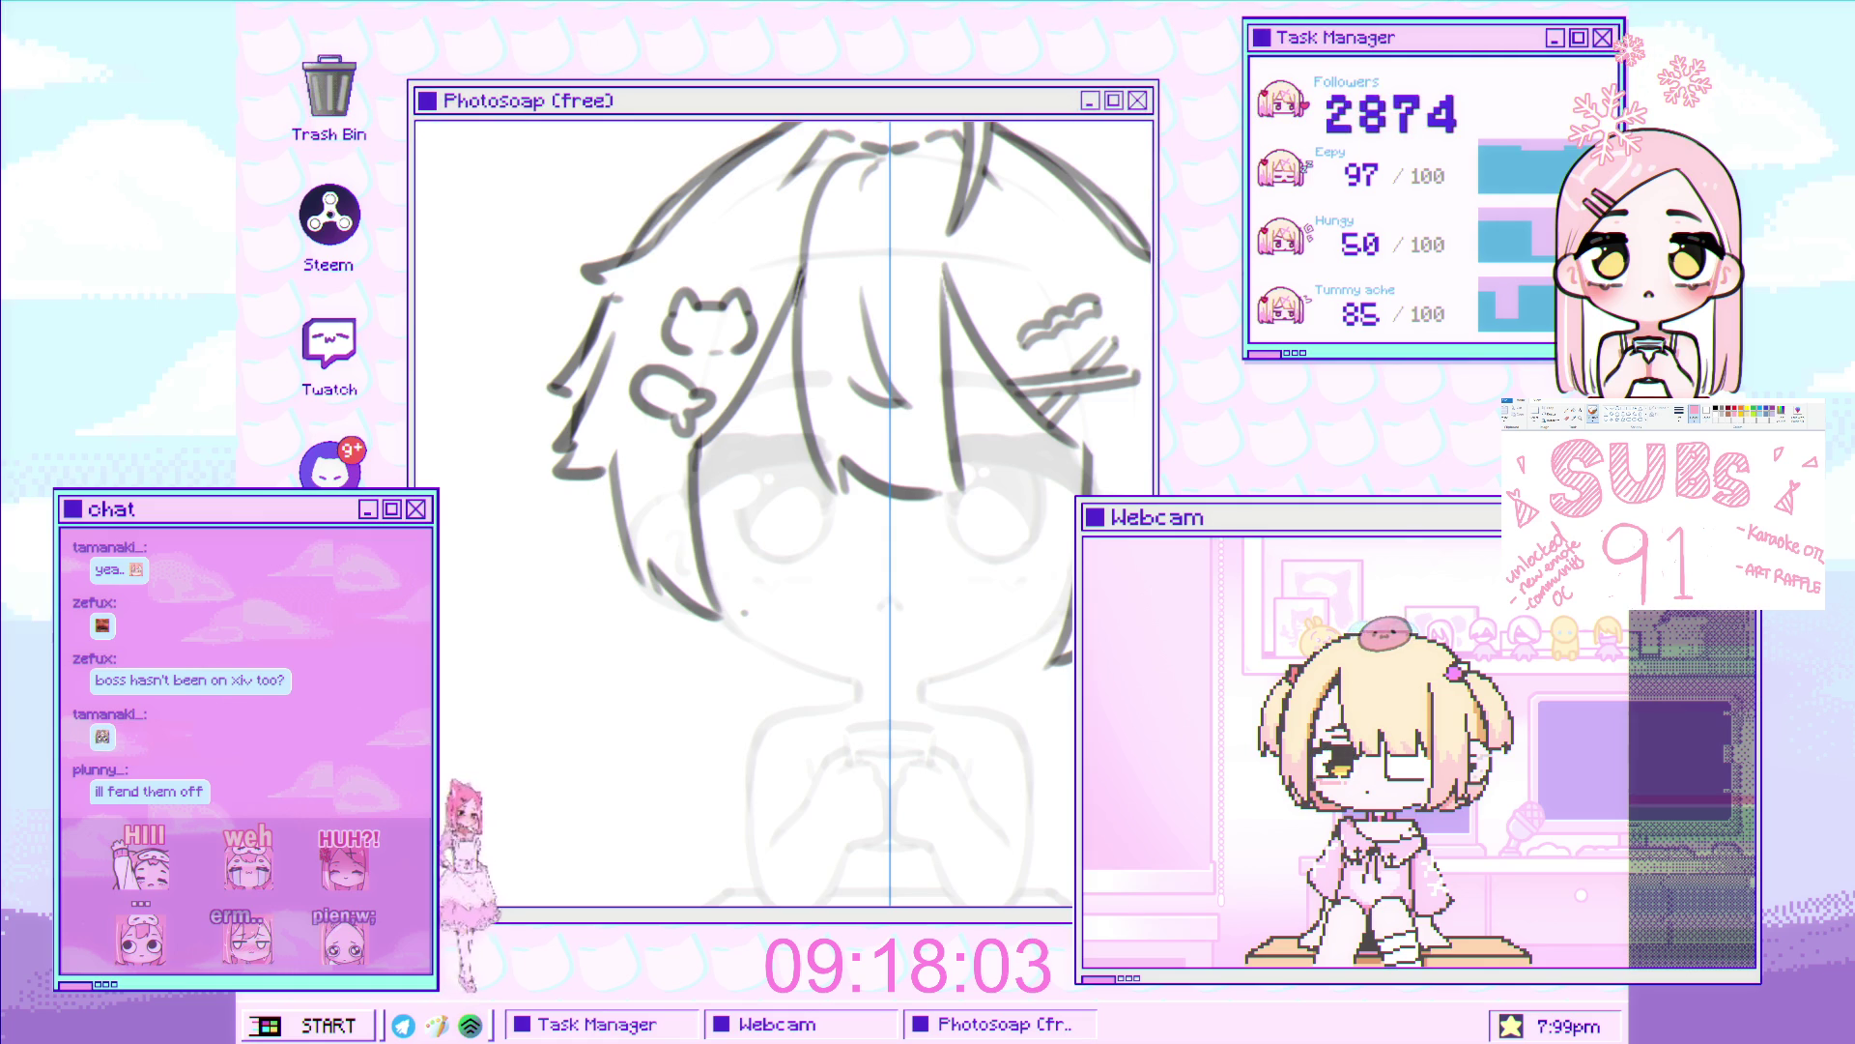
pyautogui.hotkey('ctrl', 'z')
pyautogui.moveTo(588, 477); pyautogui.dragTo(539, 558)
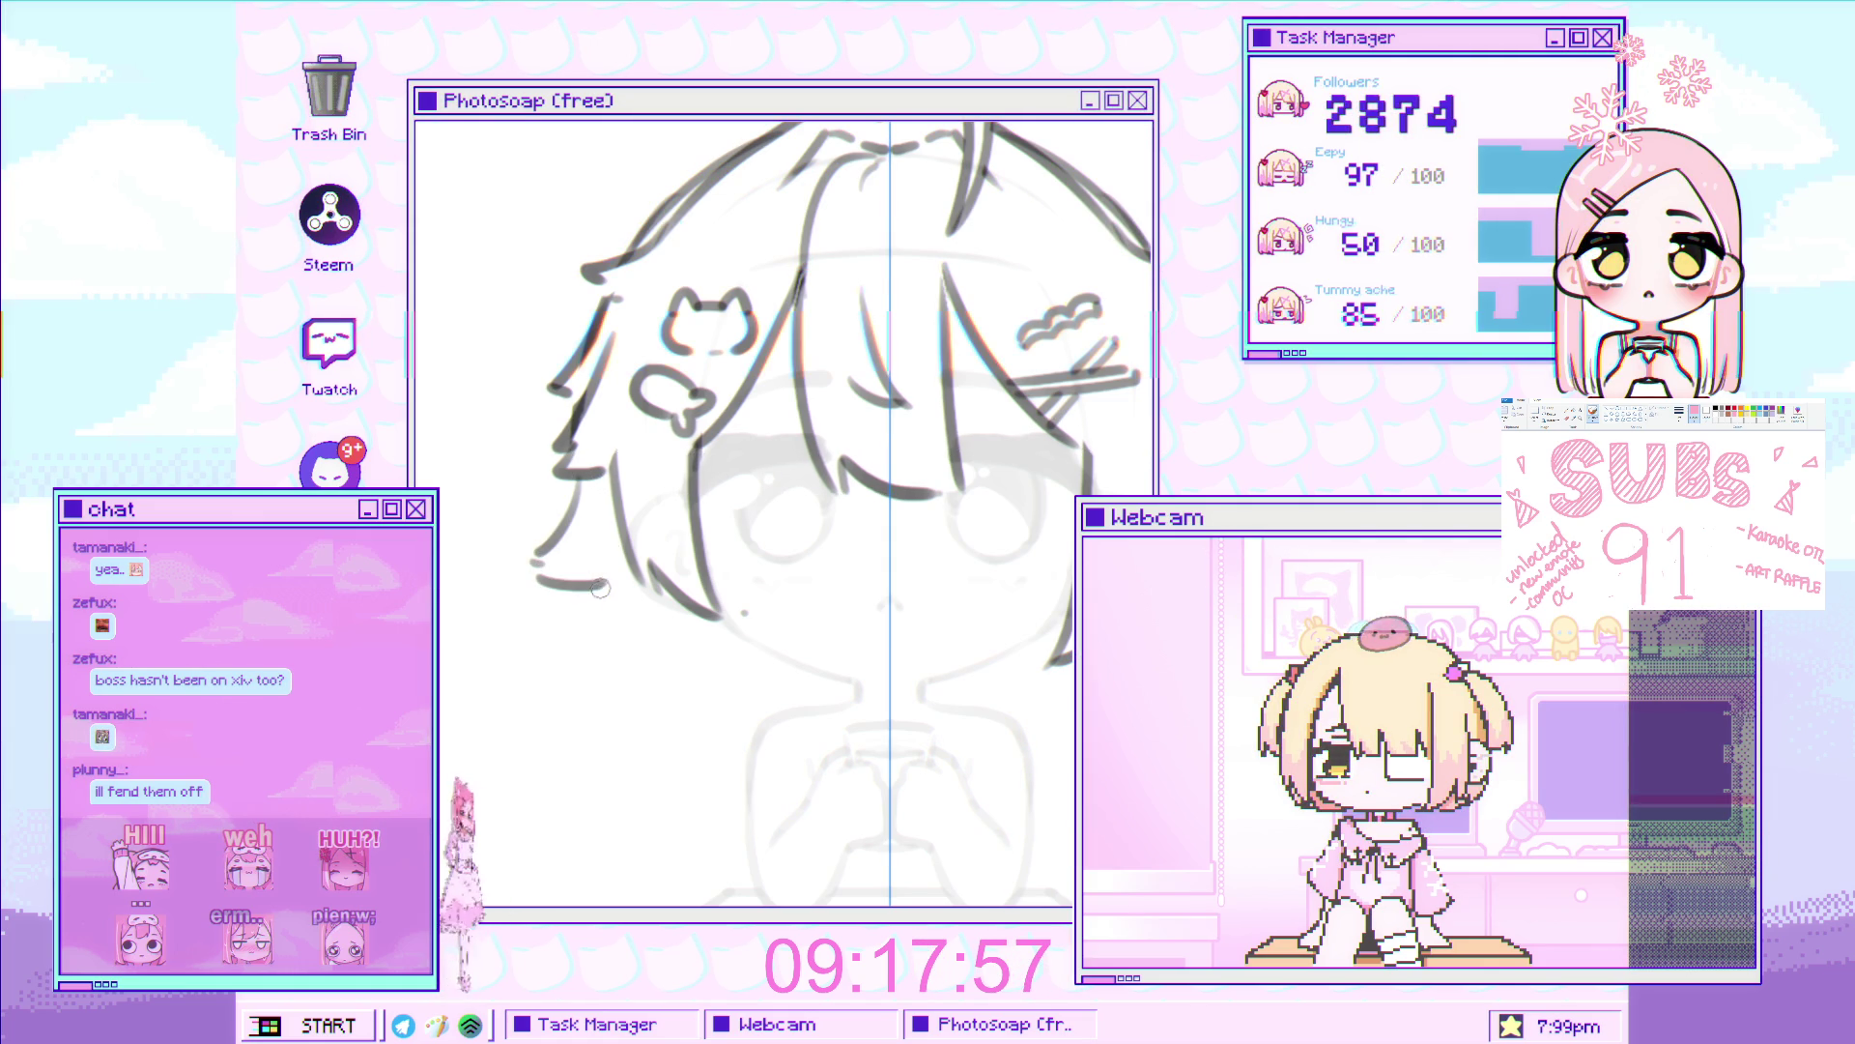
pyautogui.moveTo(611, 589)
pyautogui.mouseDown()
pyautogui.moveTo(615, 688)
pyautogui.moveTo(638, 676)
pyautogui.mouseUp()
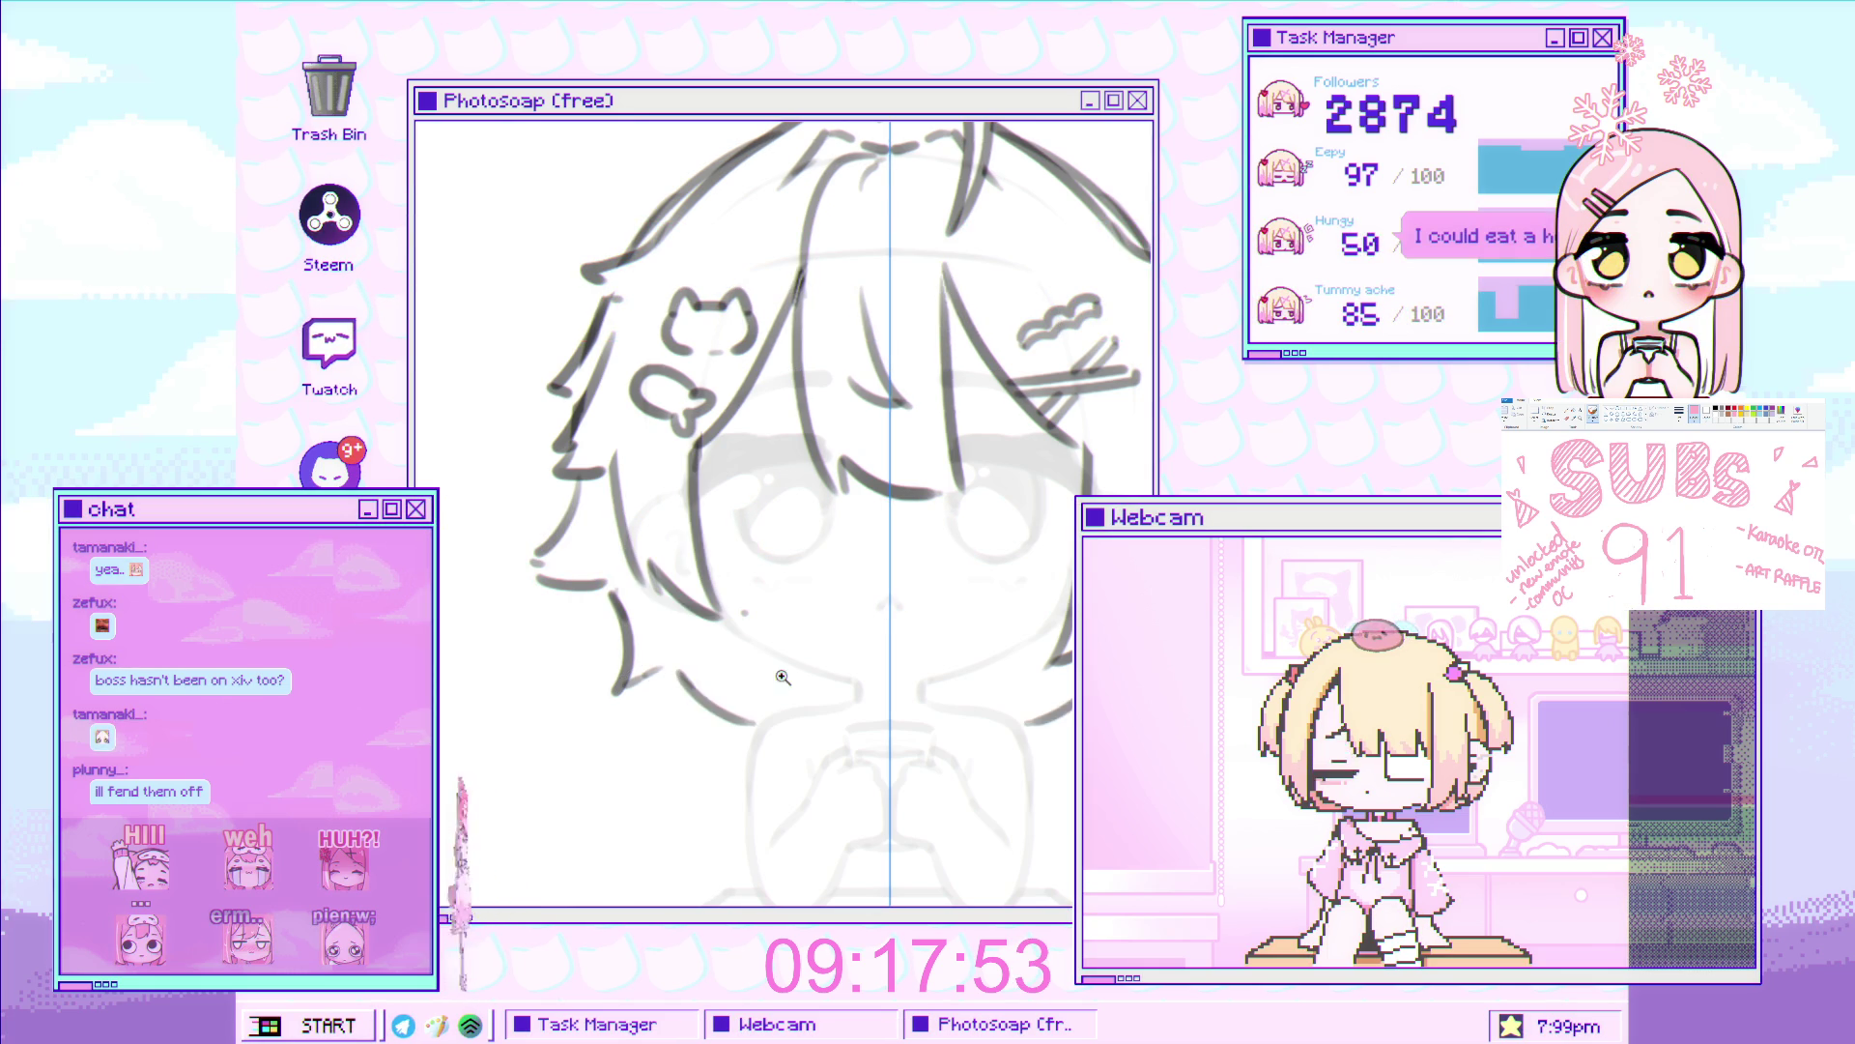
pyautogui.scroll(-4, 696, 690)
pyautogui.scroll(2, 715, 568)
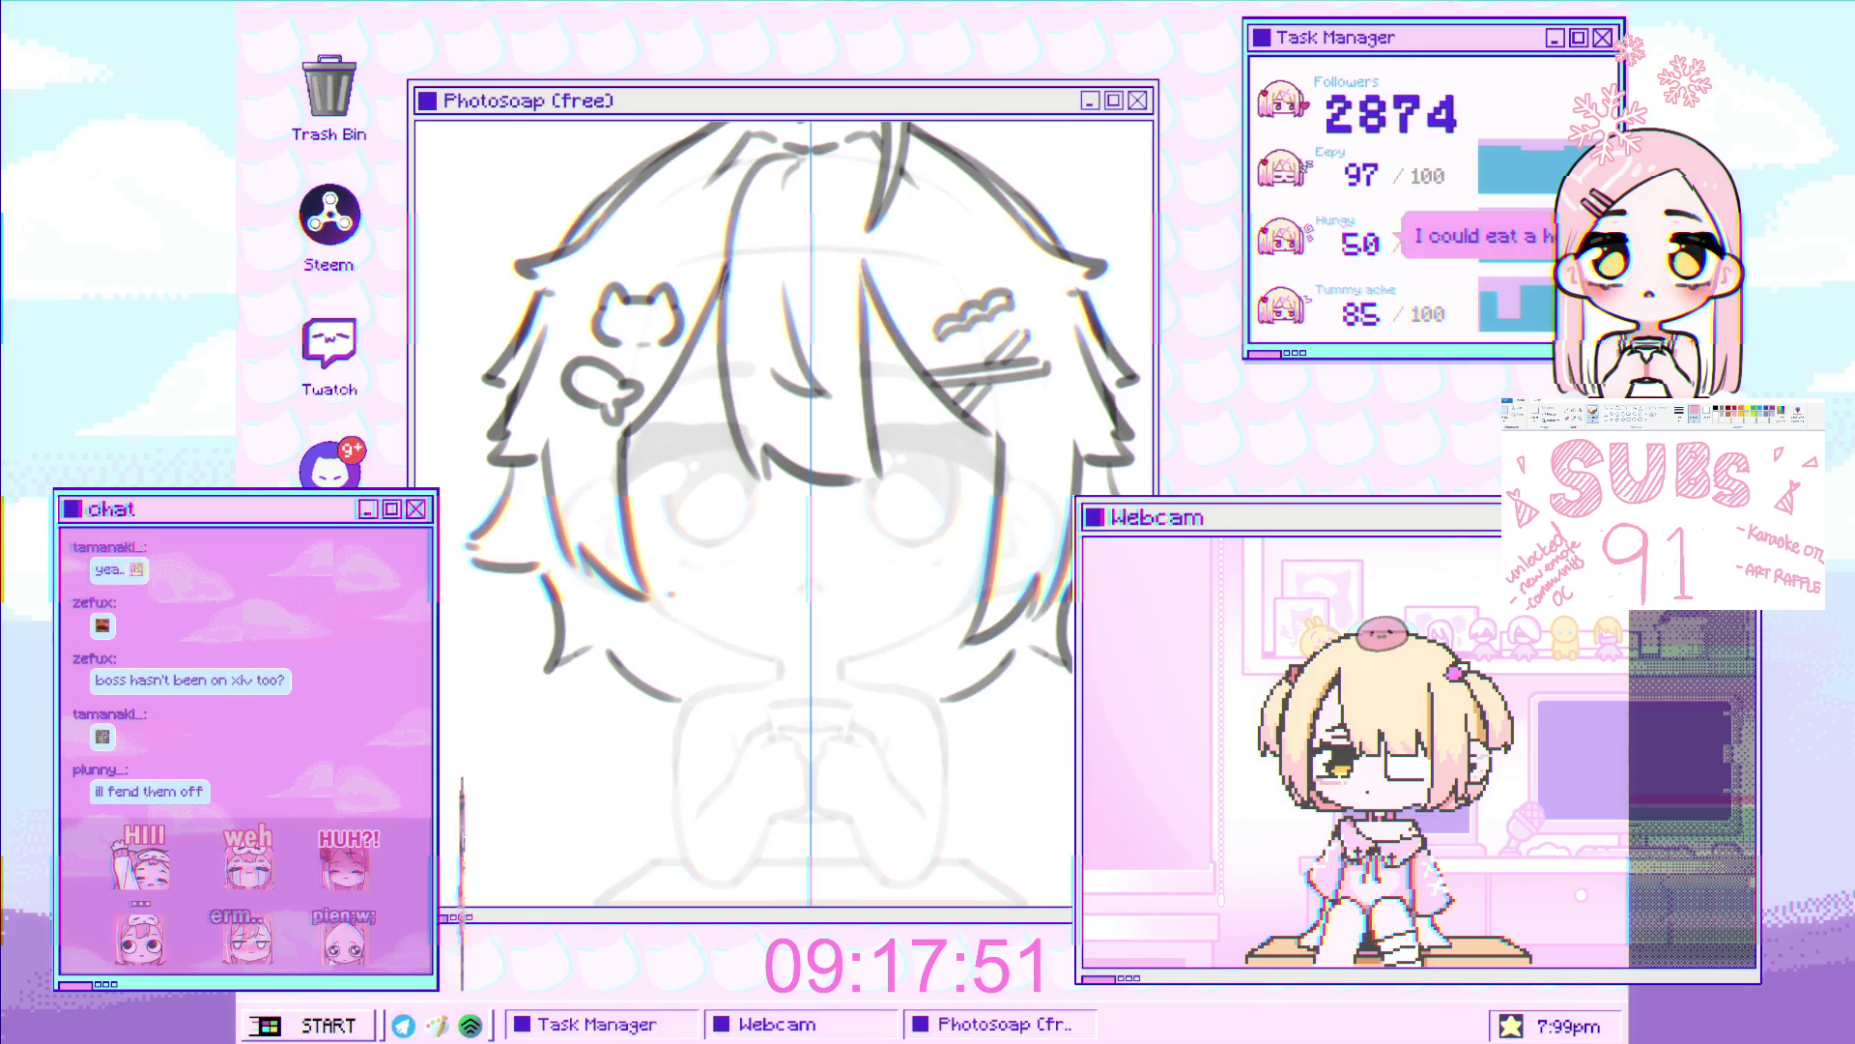
pyautogui.scroll(1, 666, 661)
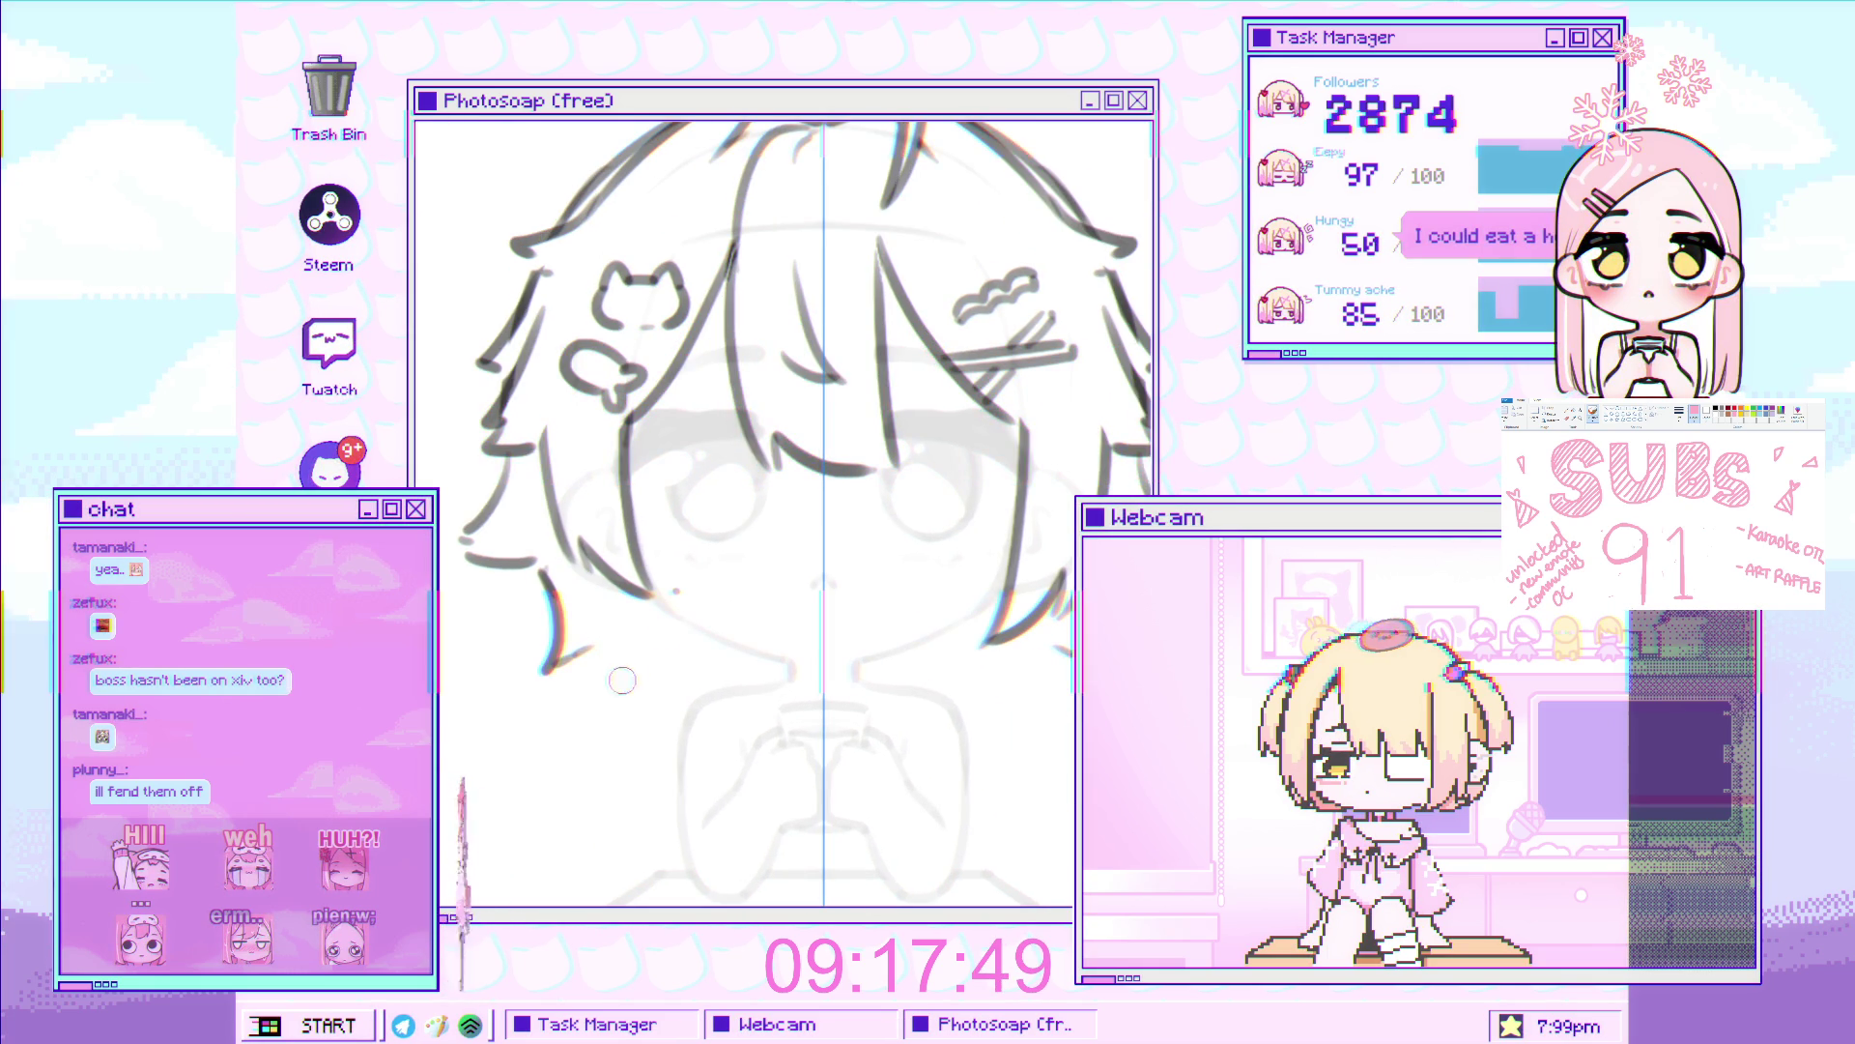
pyautogui.scroll(2, 507, 679)
pyautogui.scroll(-2, 506, 679)
# Draw mirrored hair strands beside both cheeks, undoing and redrawing them until they sit right
pyautogui.scroll(2, 814, 679)
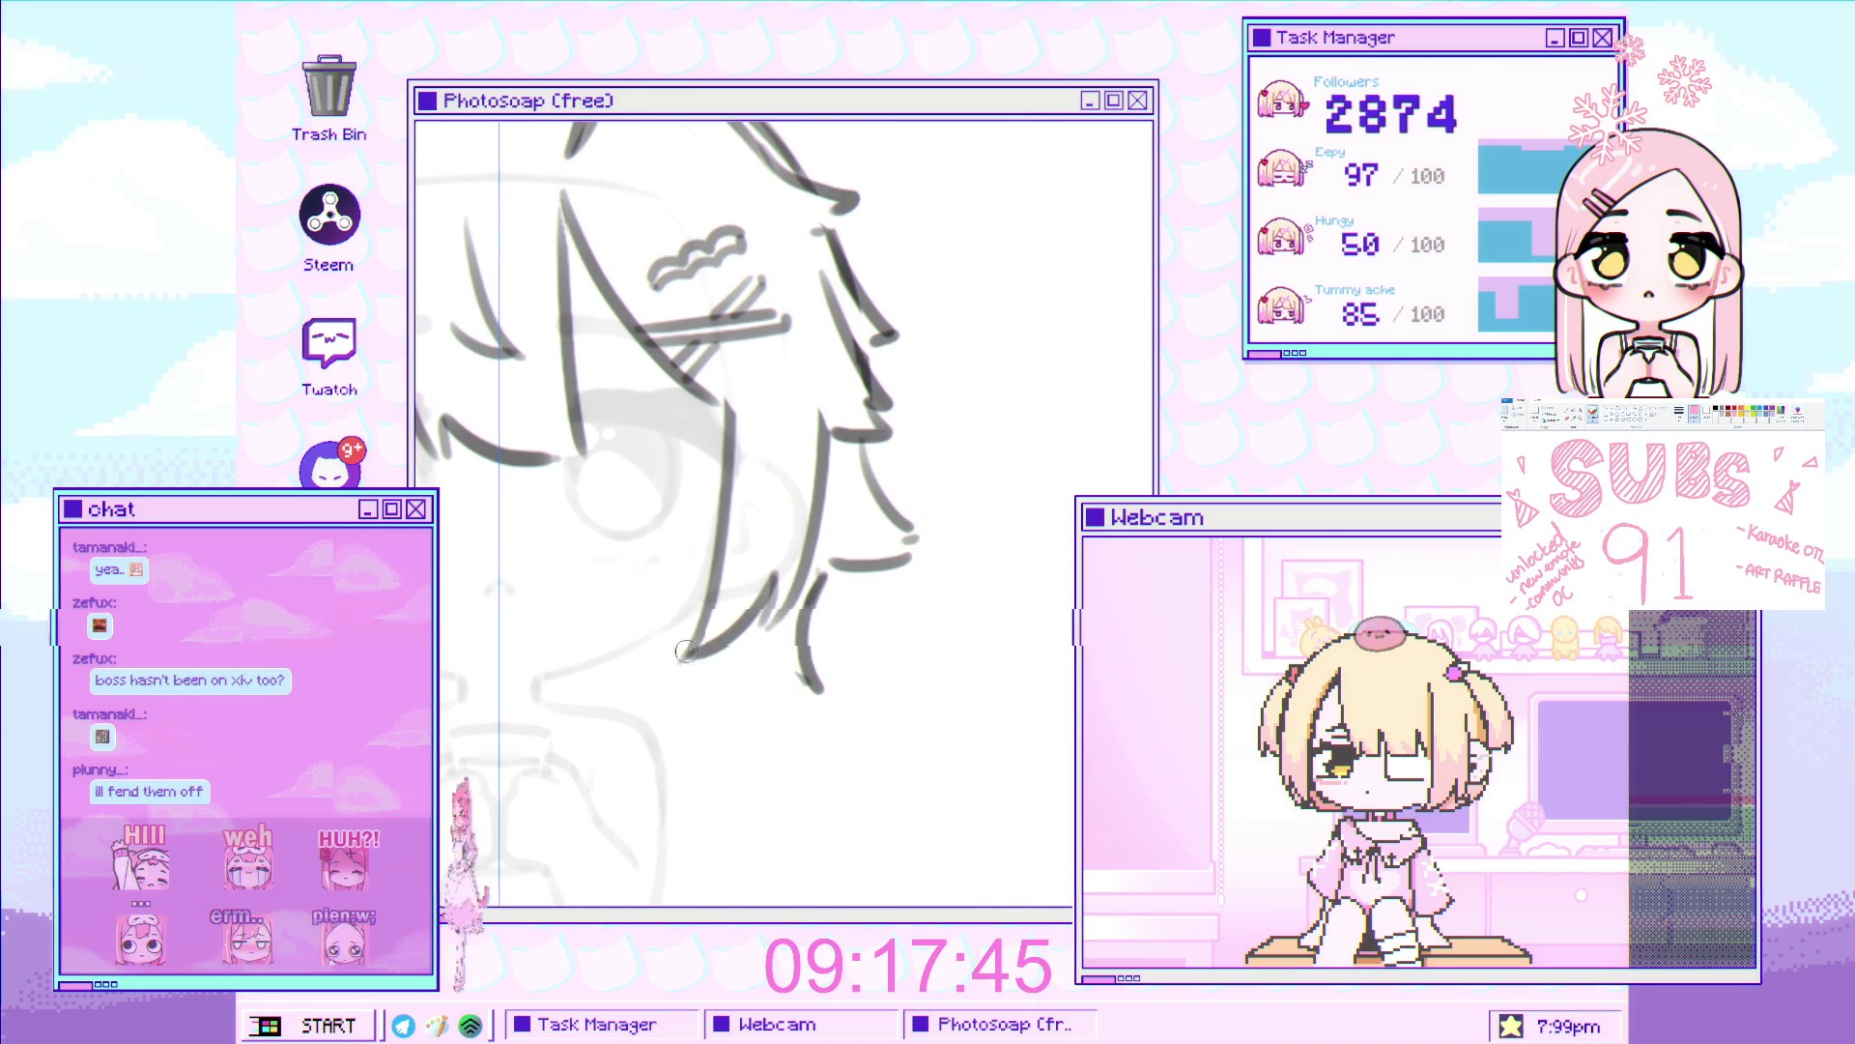
pyautogui.scroll(-3, 621, 541)
pyautogui.scroll(1, 621, 541)
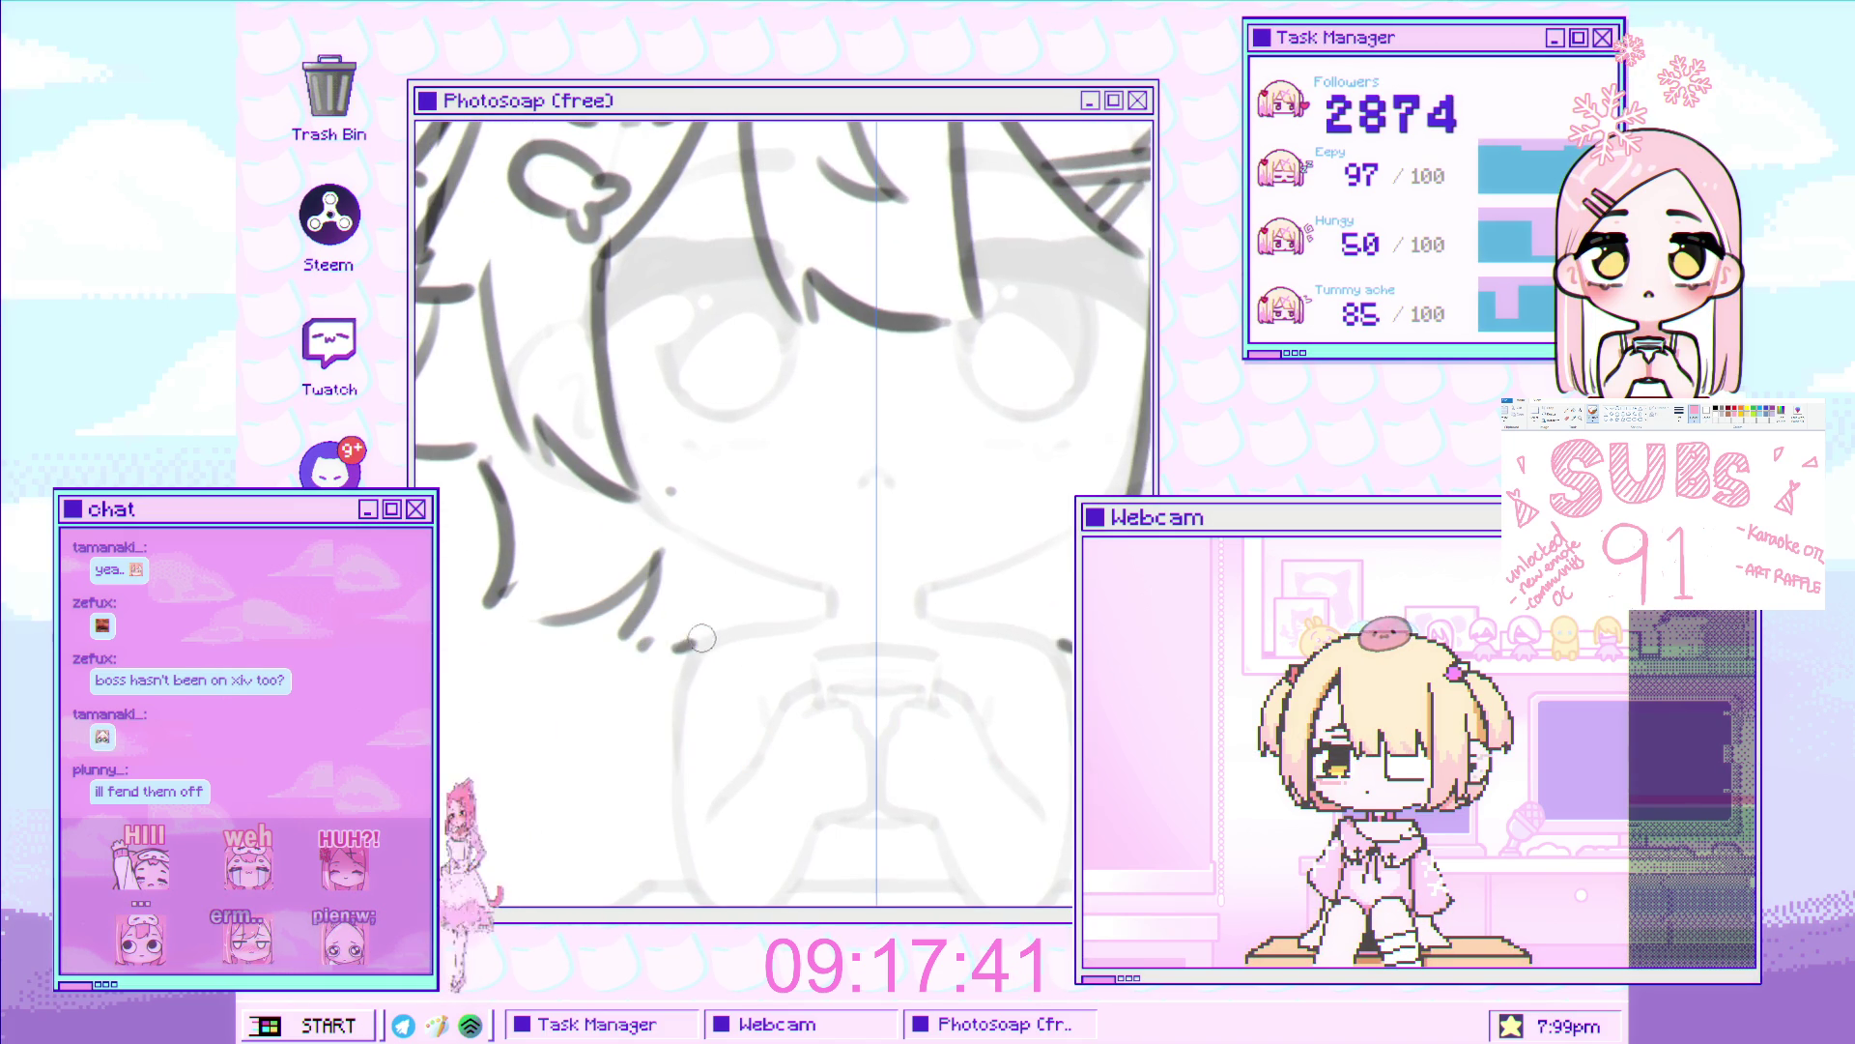
pyautogui.hotkey('ctrl', 'z')
pyautogui.moveTo(676, 645); pyautogui.dragTo(768, 584)
pyautogui.hotkey('ctrl', 'z')
pyautogui.moveTo(681, 646); pyautogui.dragTo(776, 585)
# Add a hair strand curving down the left cheek
pyautogui.scroll(-3, 805, 600)
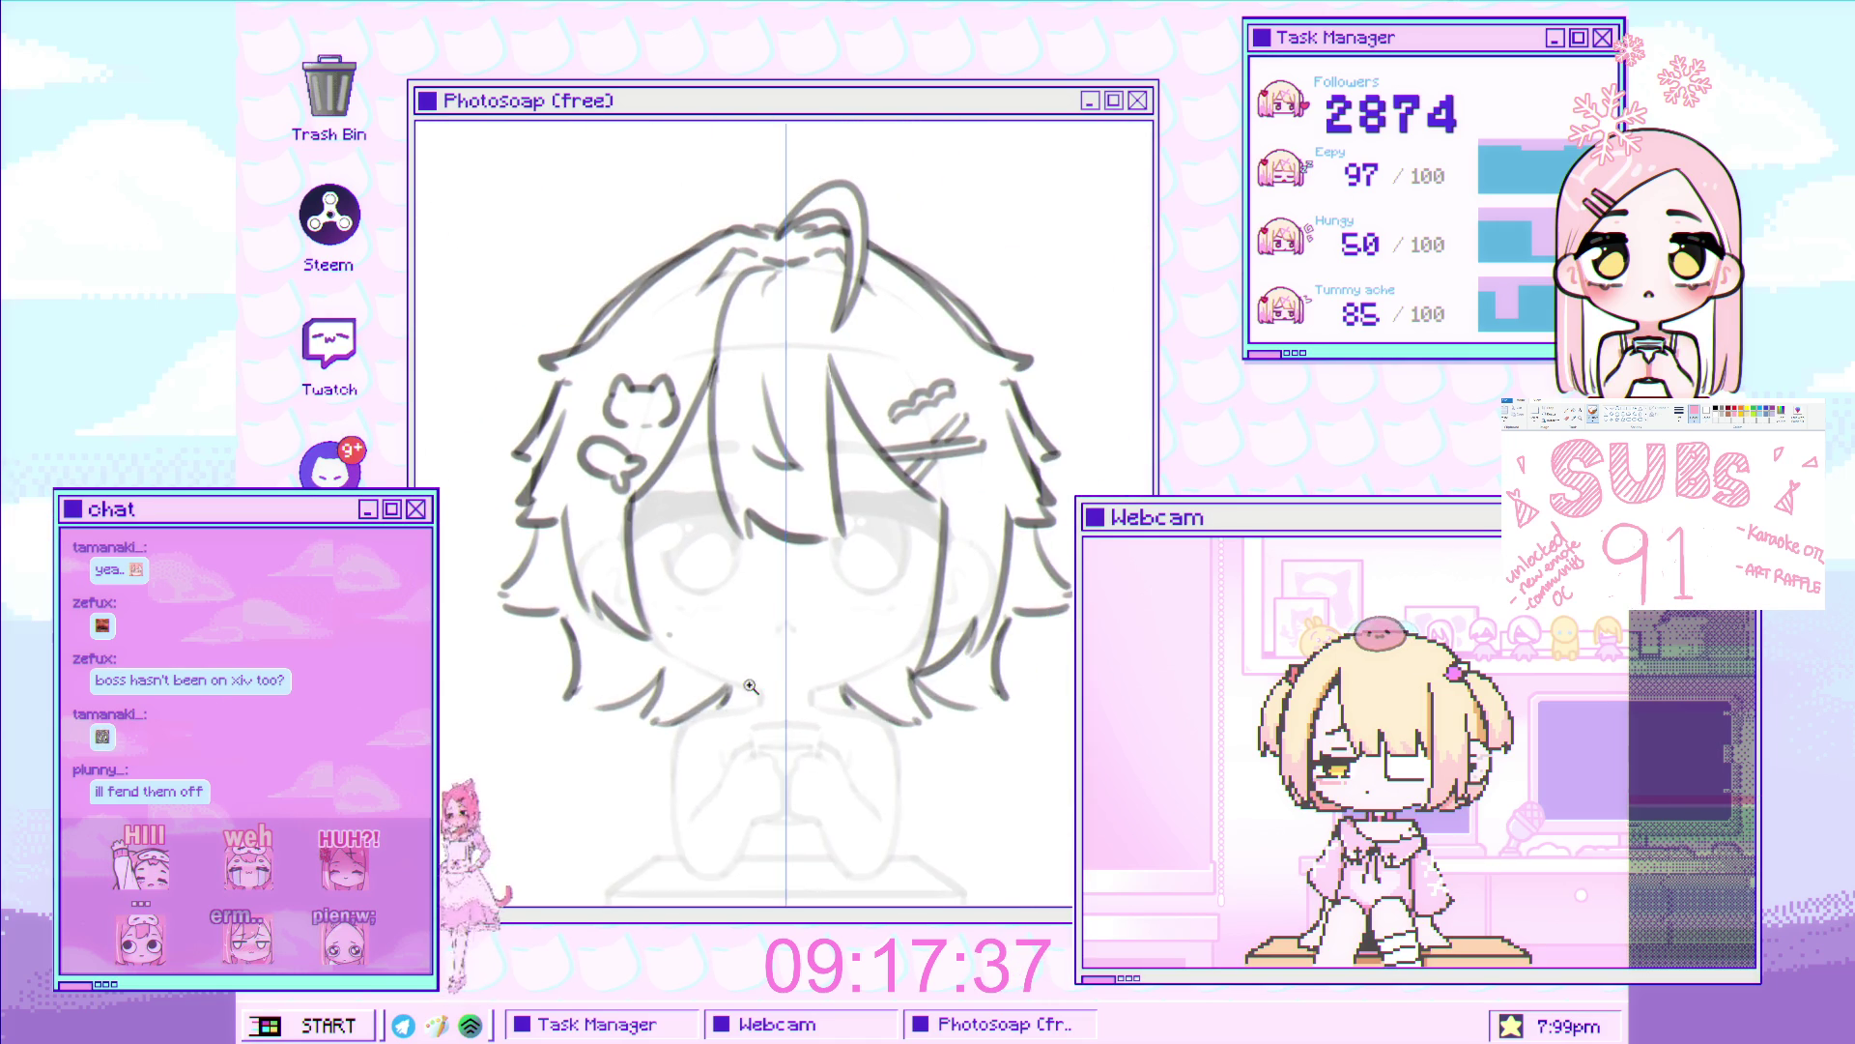
pyautogui.scroll(5, 696, 577)
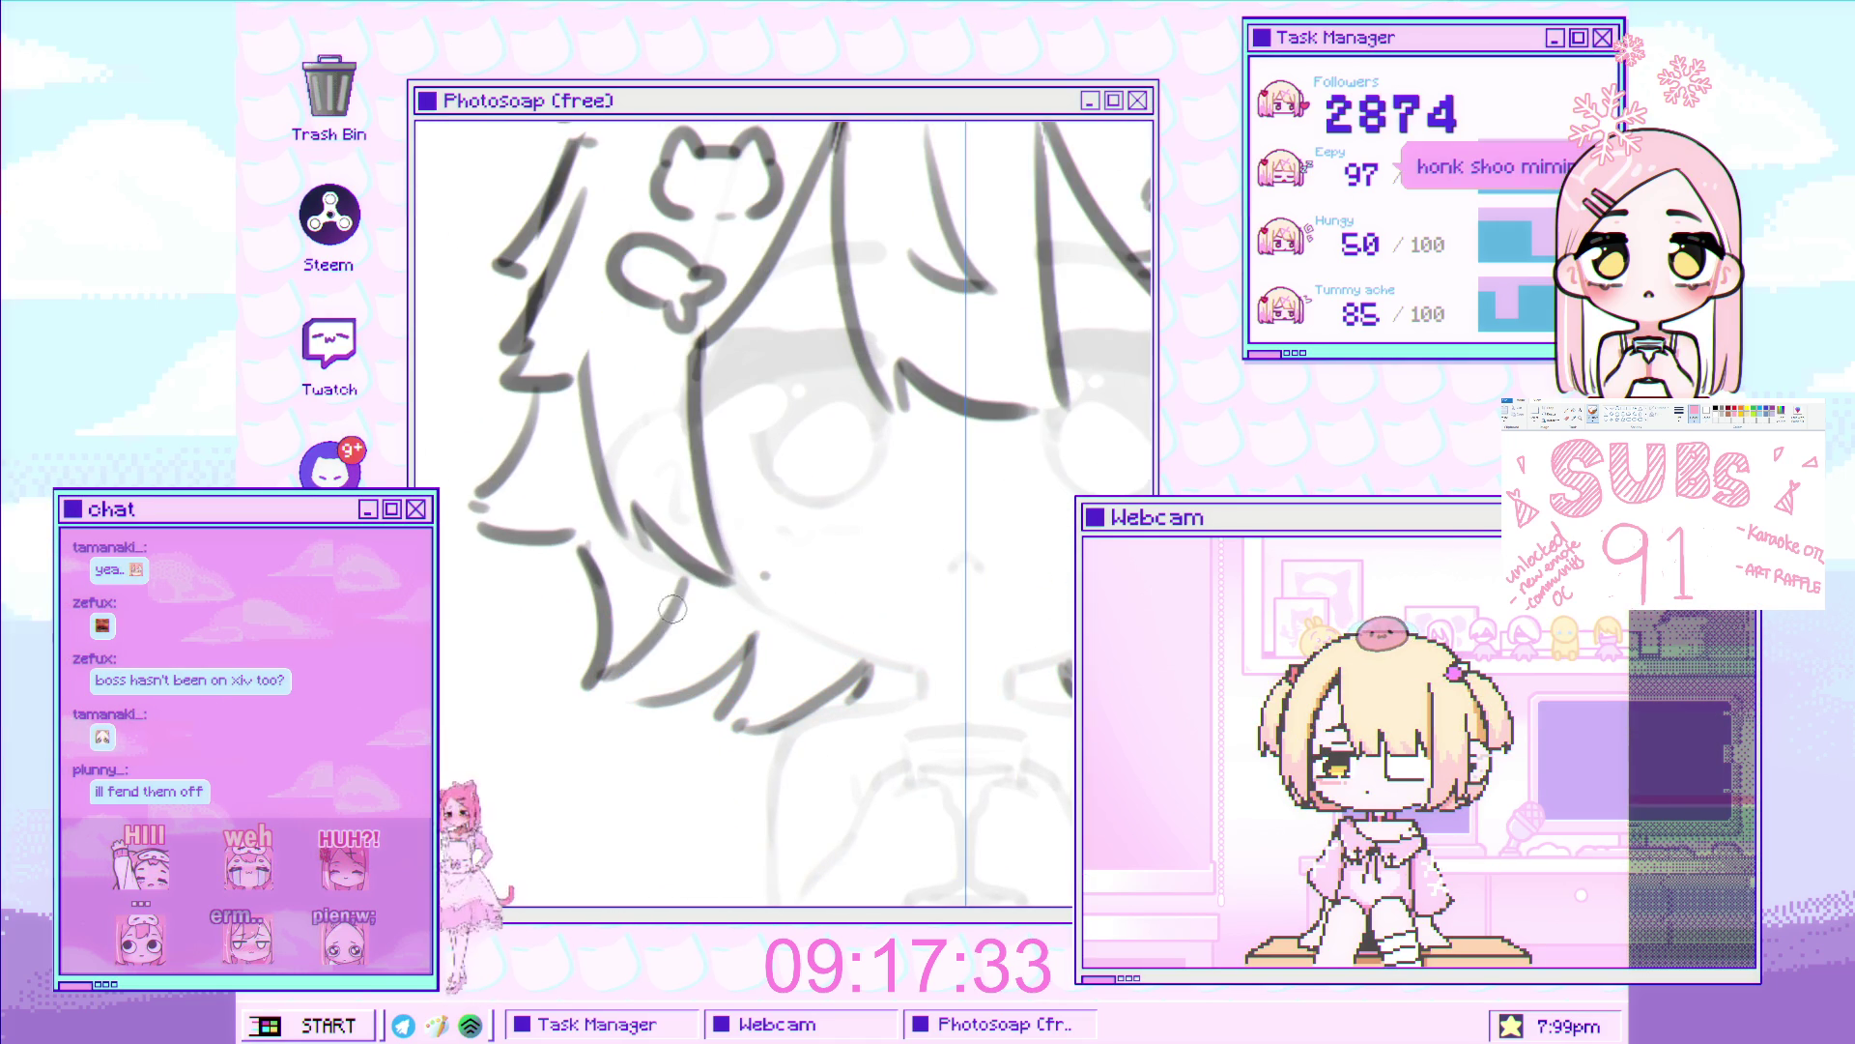
pyautogui.moveTo(689, 590); pyautogui.dragTo(607, 684)
pyautogui.scroll(-6, 597, 692)
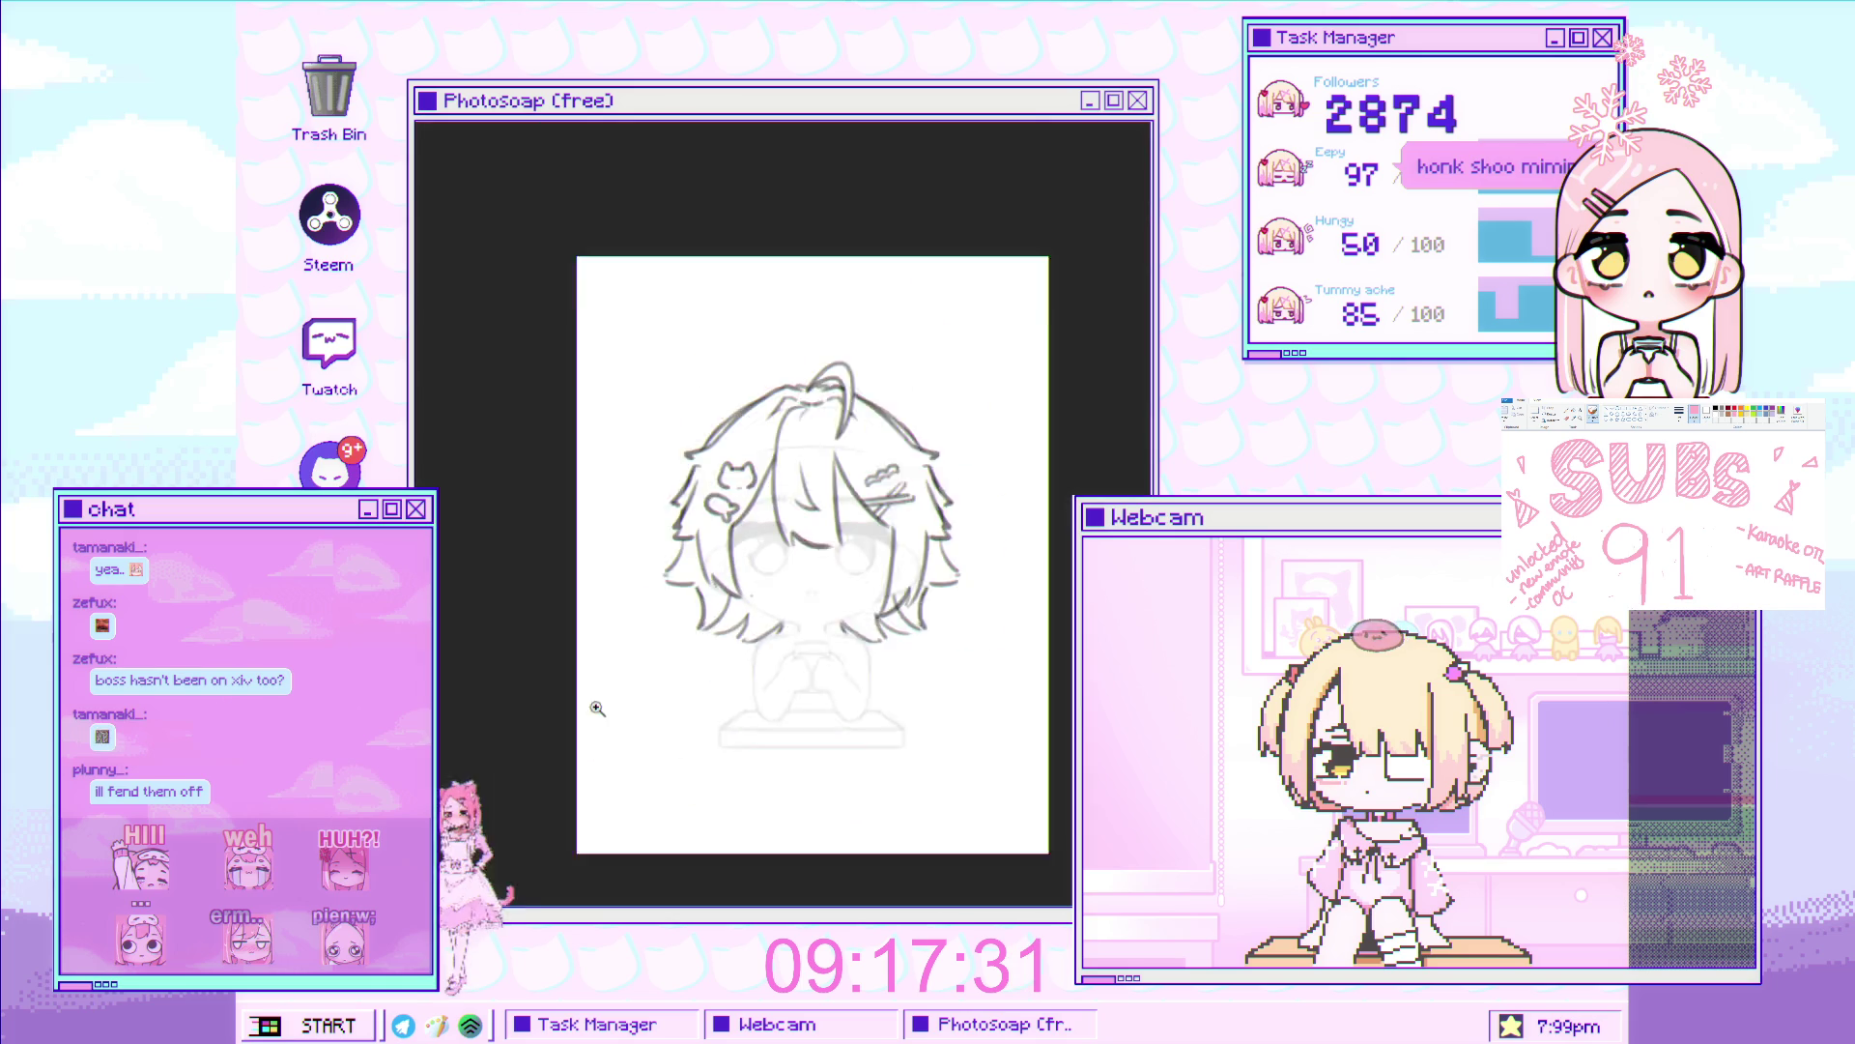
pyautogui.scroll(3, 779, 554)
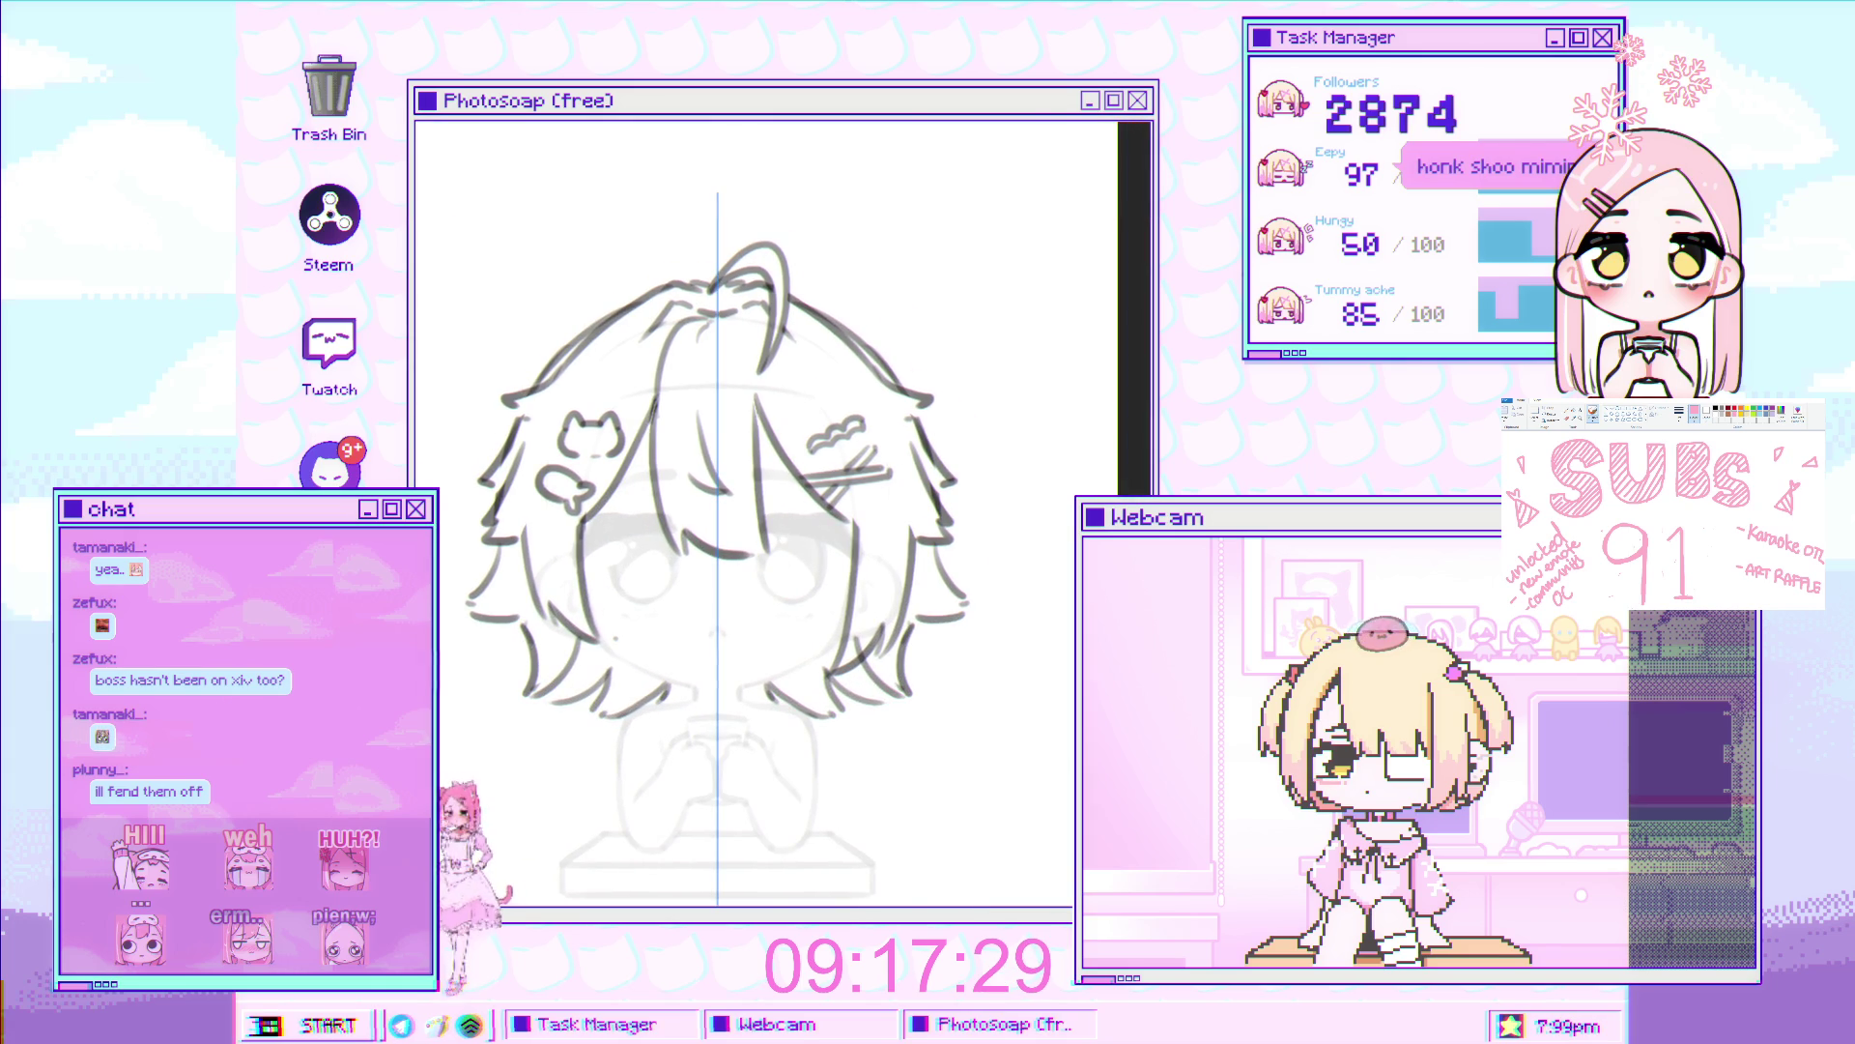
pyautogui.scroll(2, 765, 509)
pyautogui.scroll(-4, 765, 509)
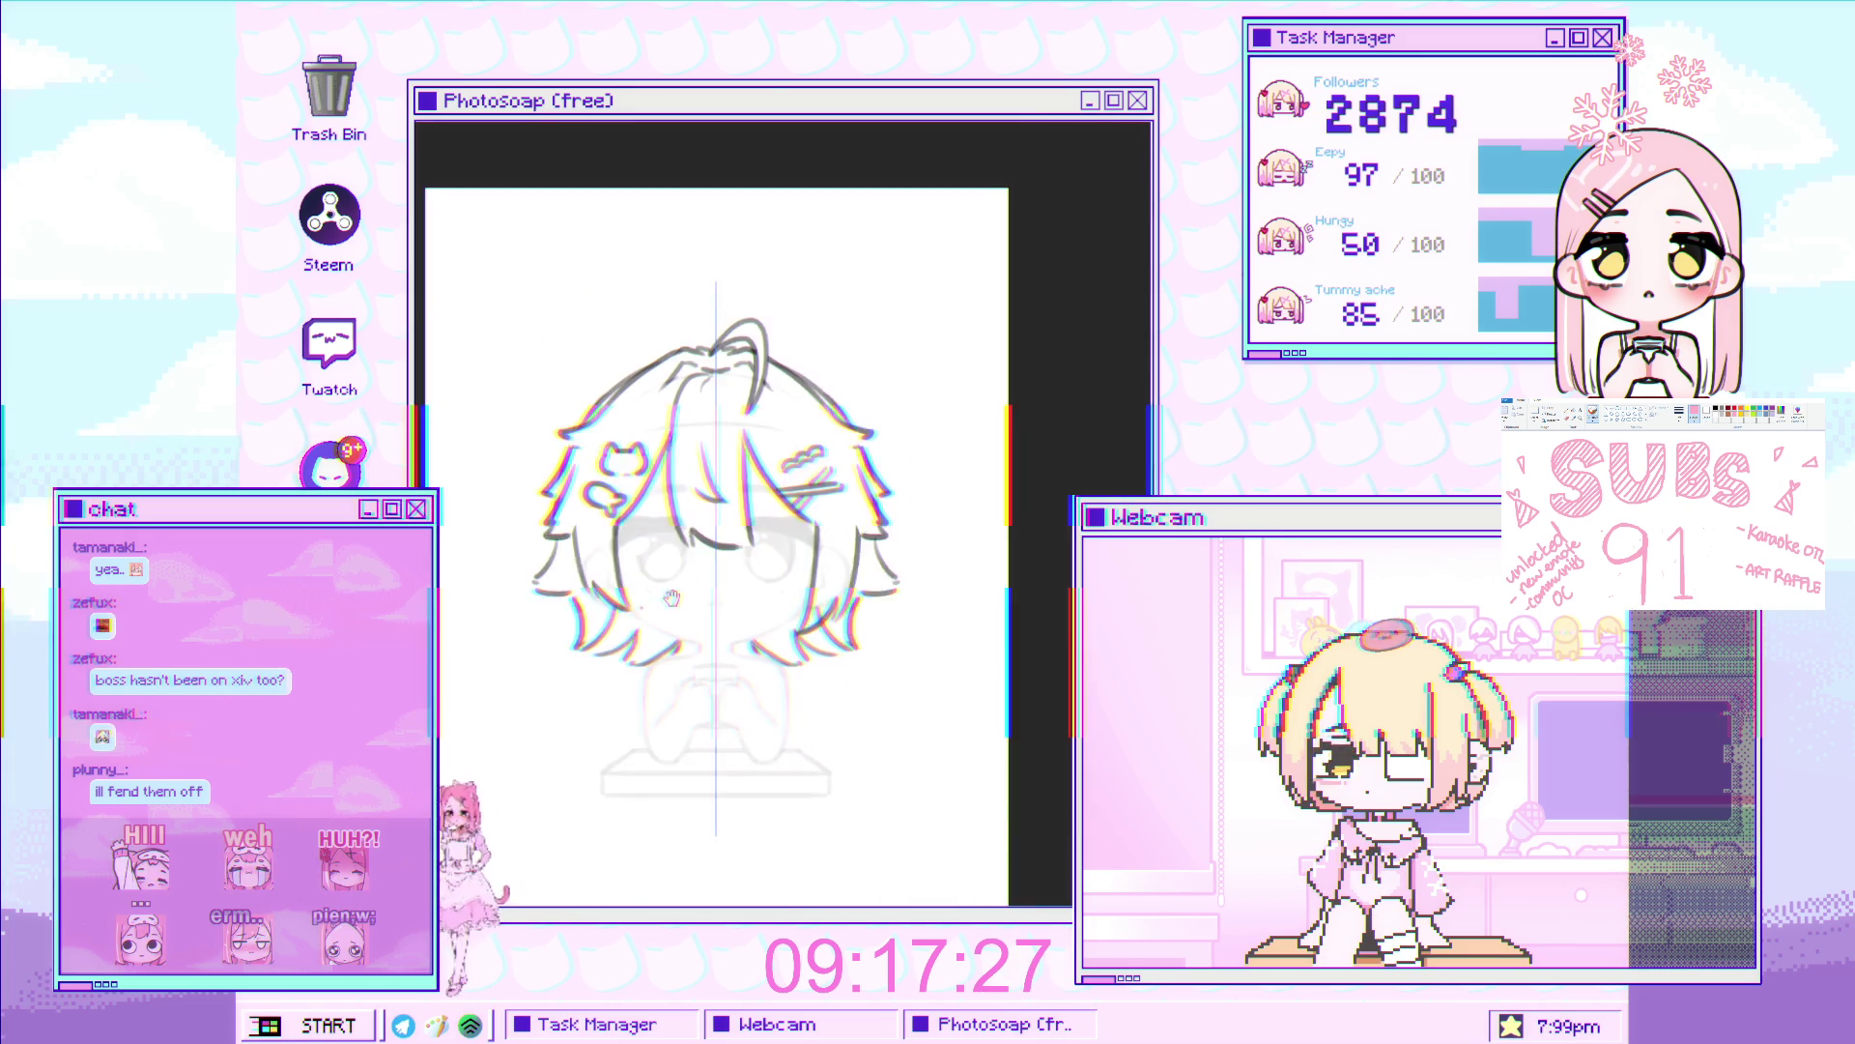
pyautogui.scroll(-2, 766, 509)
pyautogui.scroll(2, 765, 509)
pyautogui.scroll(-4, 598, 612)
pyautogui.scroll(5, 598, 611)
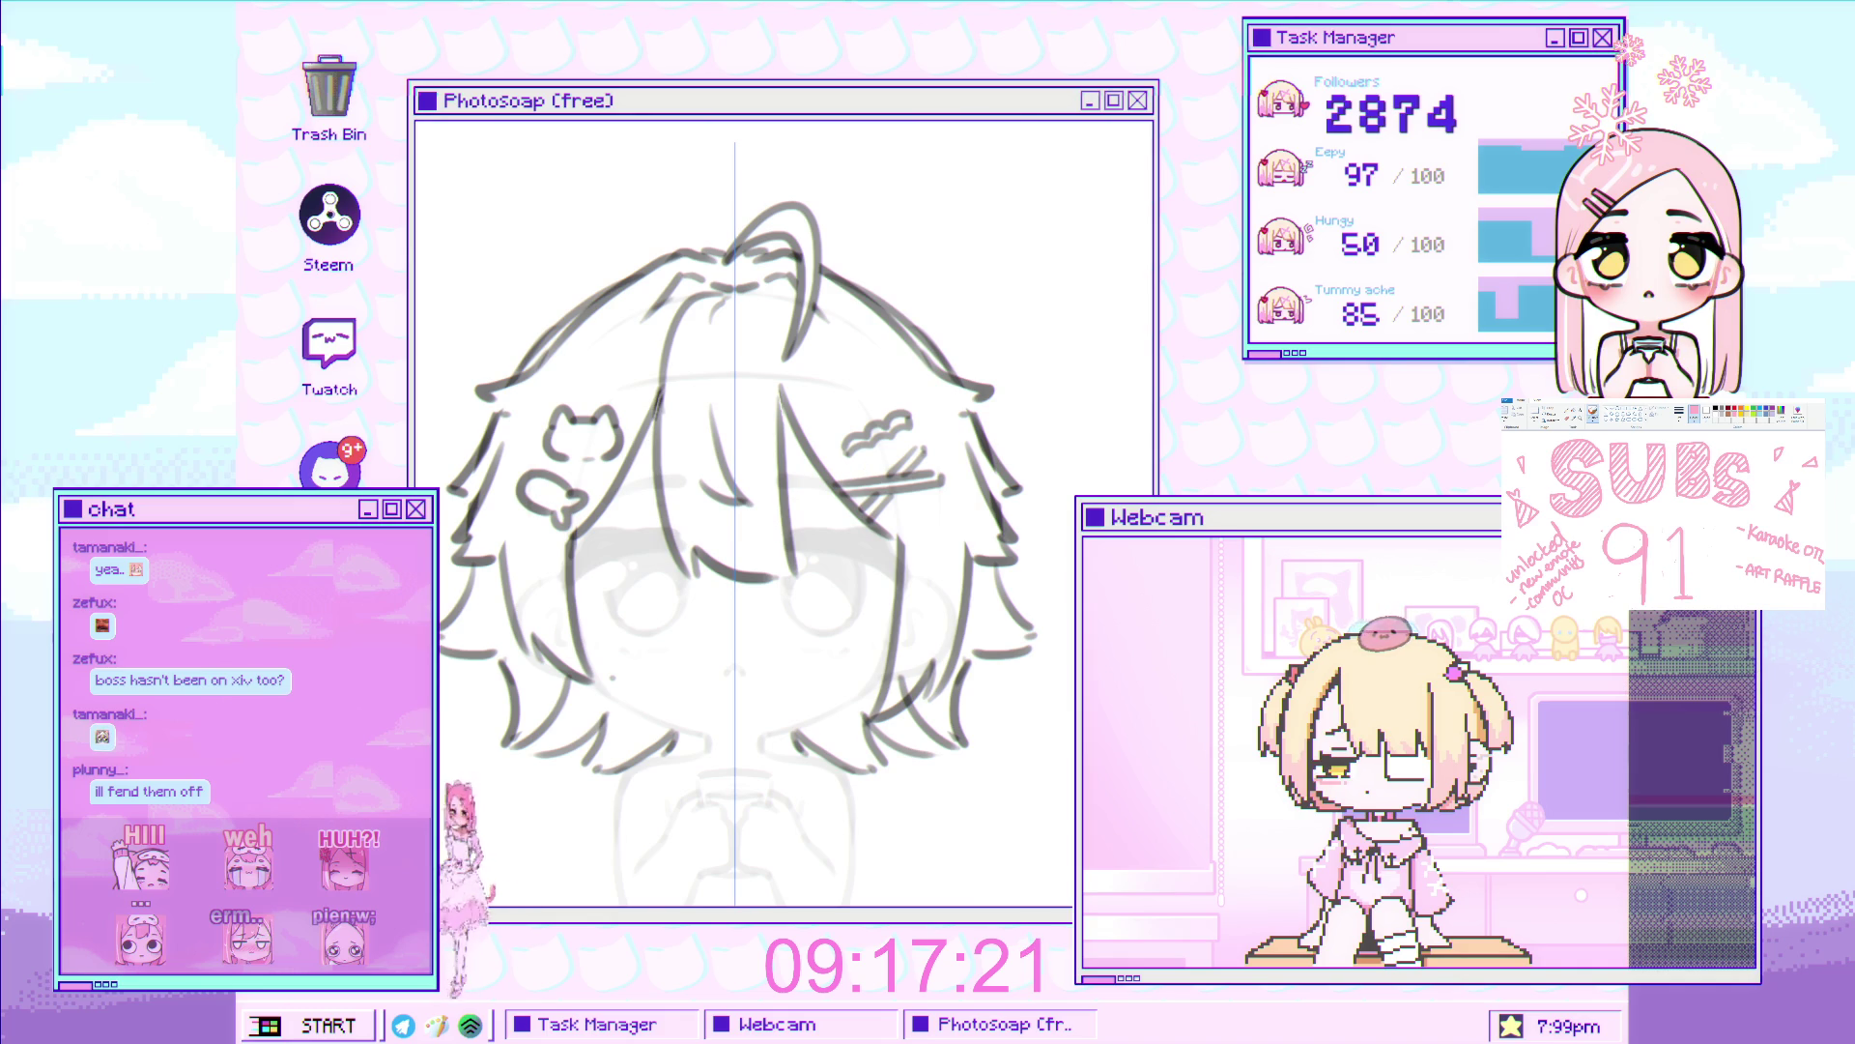
pyautogui.scroll(3, 787, 223)
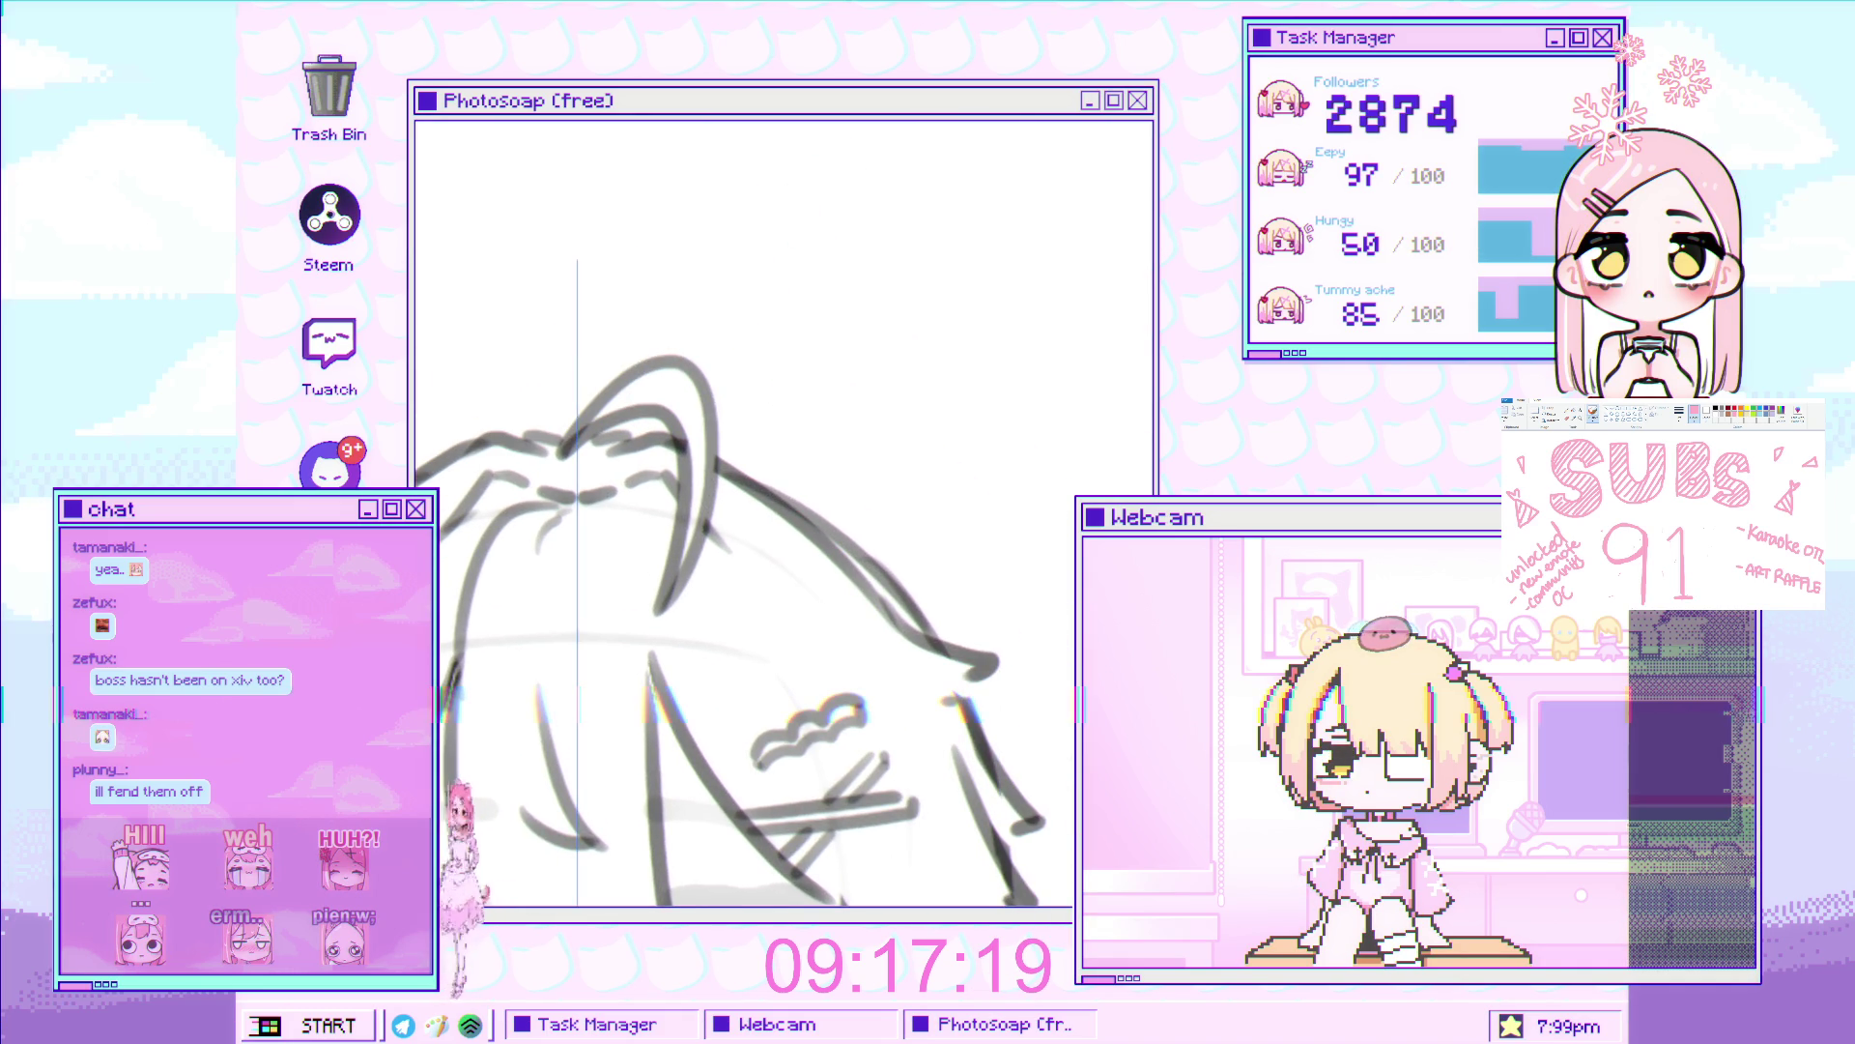
# Draw the cat ear's longer outer curve and inner side down to the hair, checking with a mirrored view
pyautogui.moveTo(750, 475); pyautogui.dragTo(916, 372)
pyautogui.hotkey('ctrl', 'z')
pyautogui.moveTo(750, 475); pyautogui.dragTo(916, 372)
pyautogui.hotkey('ctrl', 'z')
pyautogui.moveTo(752, 477); pyautogui.dragTo(950, 344)
pyautogui.press('h')
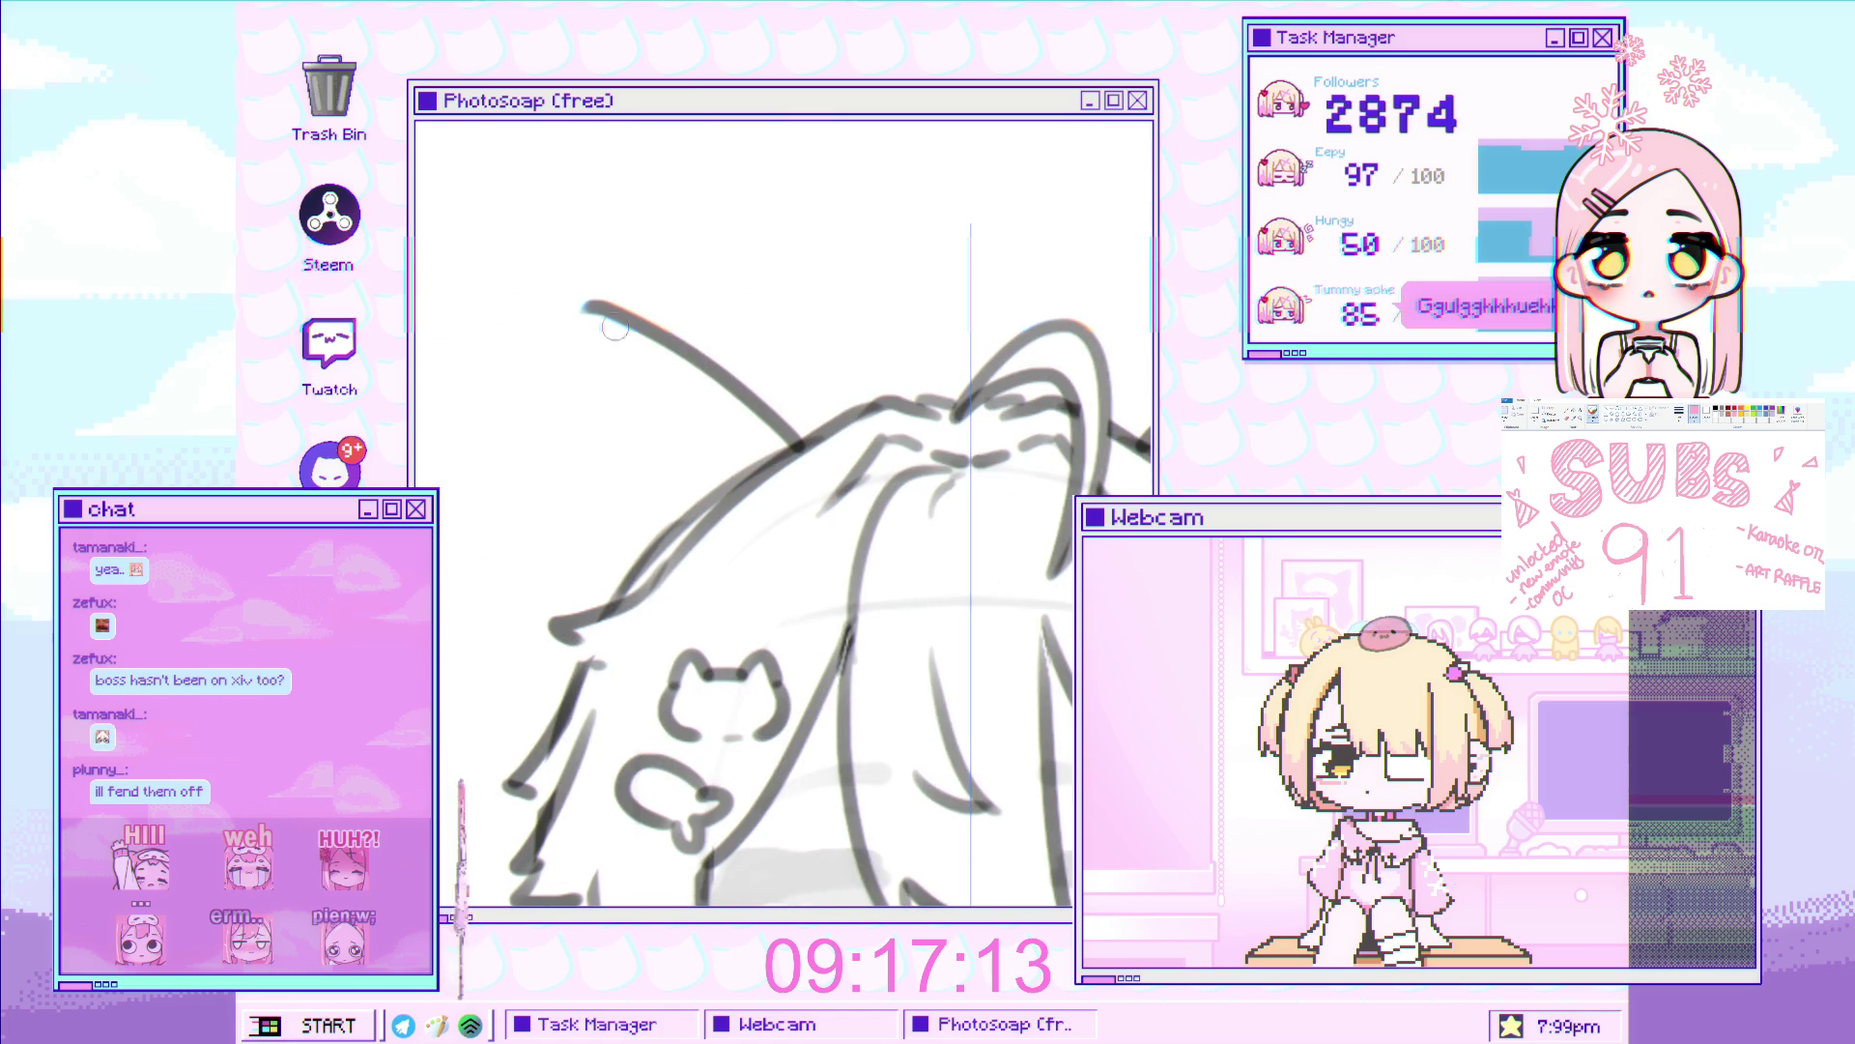
pyautogui.moveTo(599, 309); pyautogui.dragTo(536, 691)
pyautogui.hotkey('ctrl', 'z')
pyautogui.moveTo(584, 304)
pyautogui.mouseDown()
pyautogui.moveTo(551, 361)
pyautogui.moveTo(539, 691)
pyautogui.mouseUp()
# Shrink the ears and top of the head slightly from the top with a free transform
pyautogui.hotkey('ctrl', '-')
pyautogui.hotkey('ctrl', 't')
pyautogui.moveTo(856, 302); pyautogui.dragTo(857, 321)
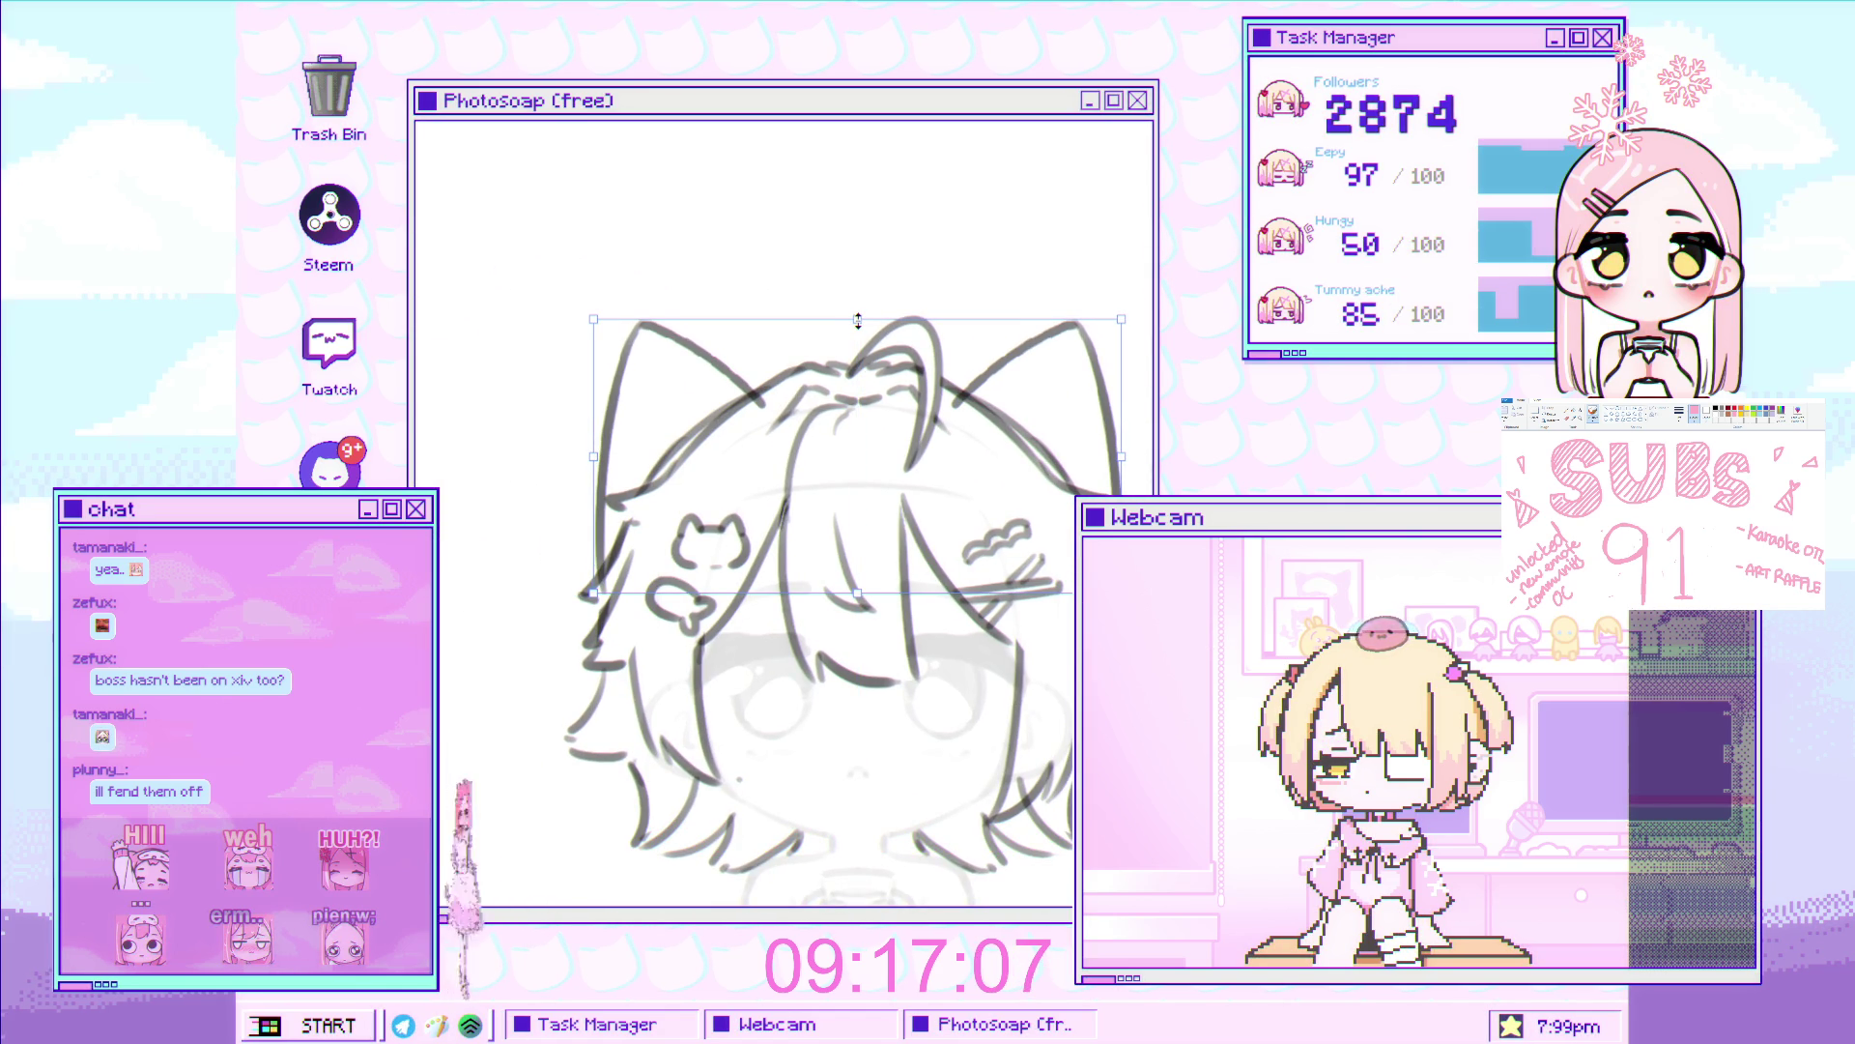
pyautogui.press('Return')
pyautogui.hotkey('ctrl', '-')
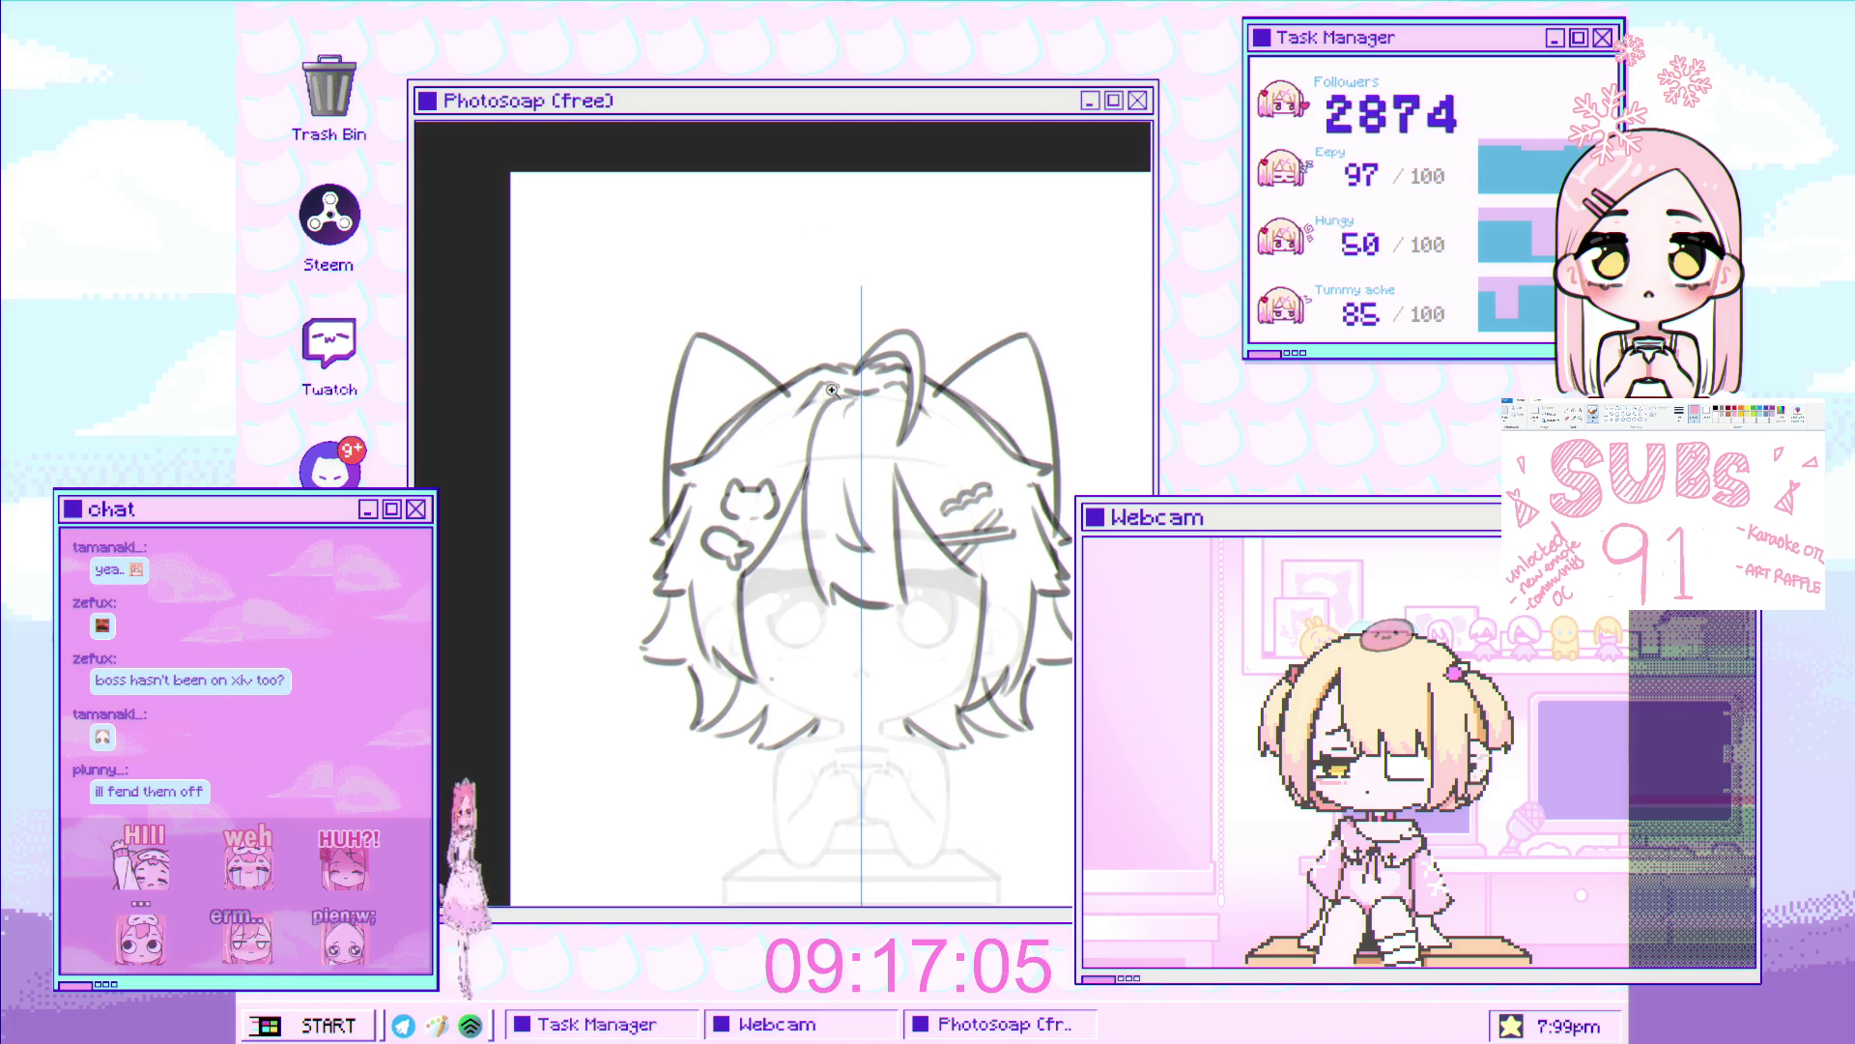
pyautogui.scroll(2, 647, 523)
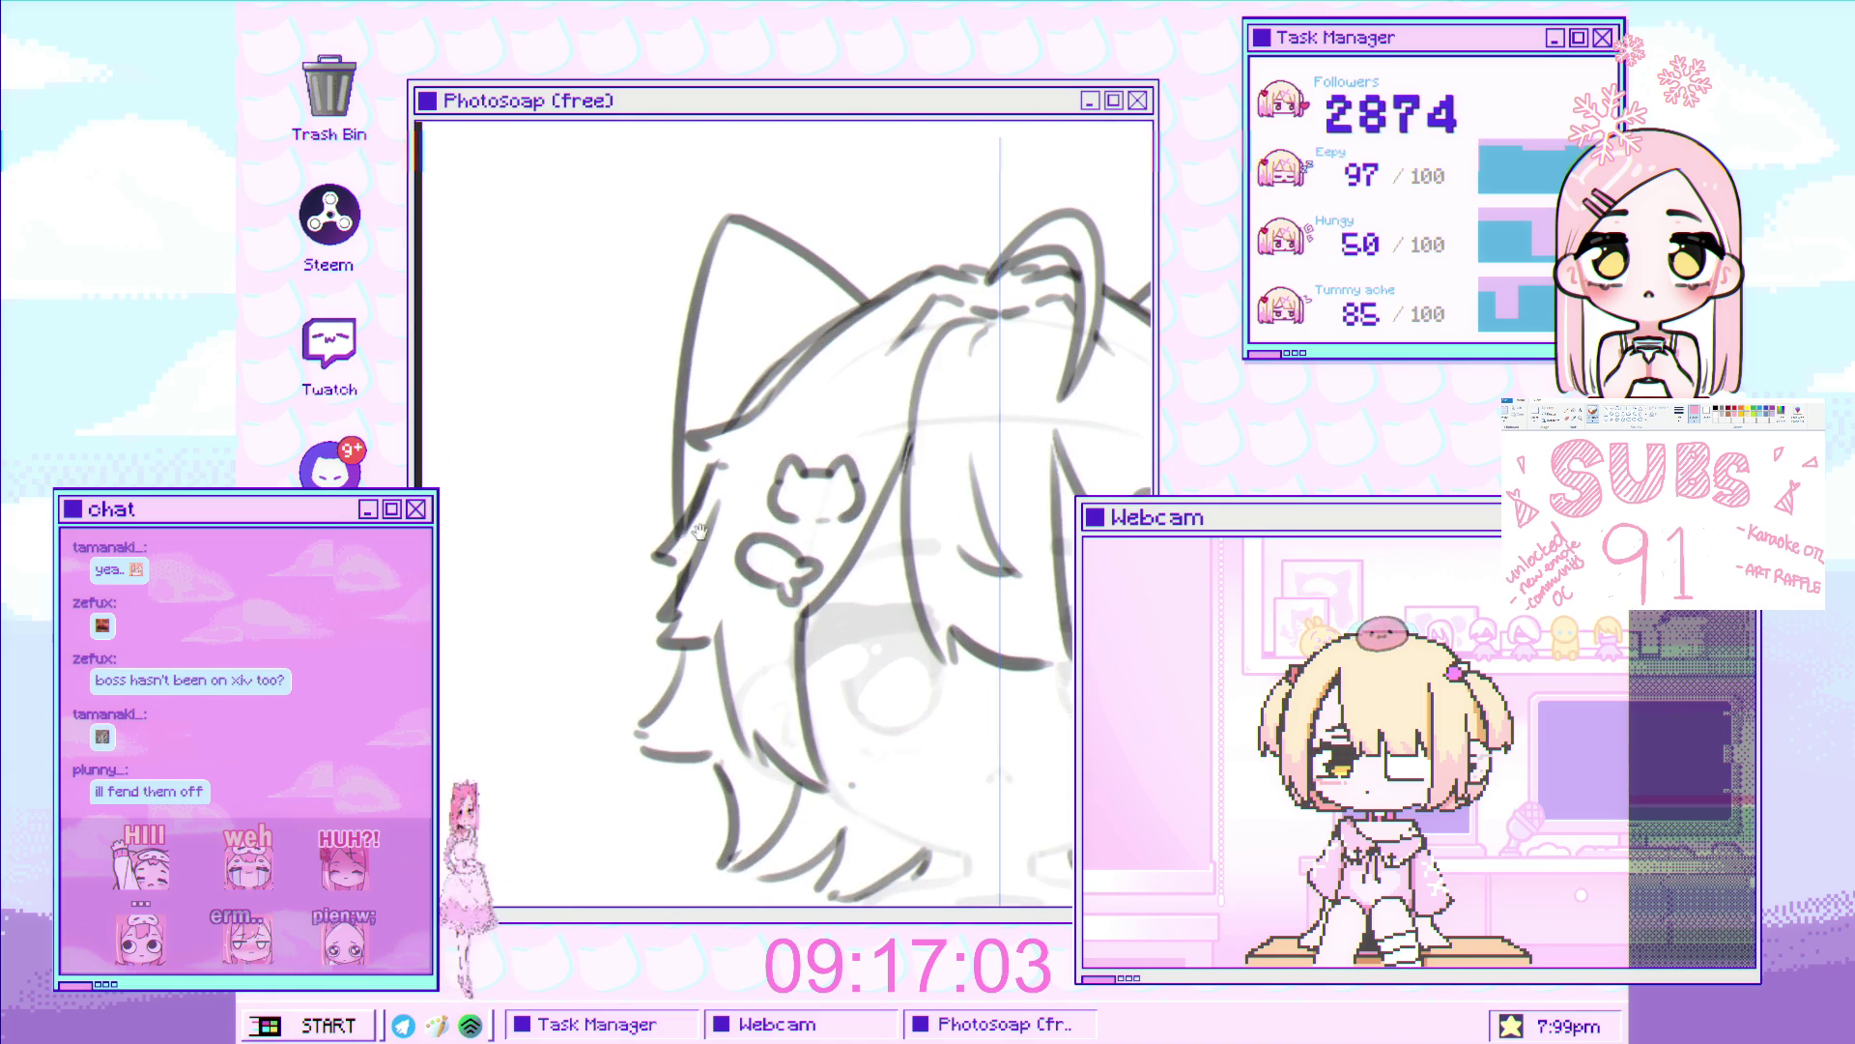
pyautogui.moveTo(693, 539); pyautogui.dragTo(637, 684)
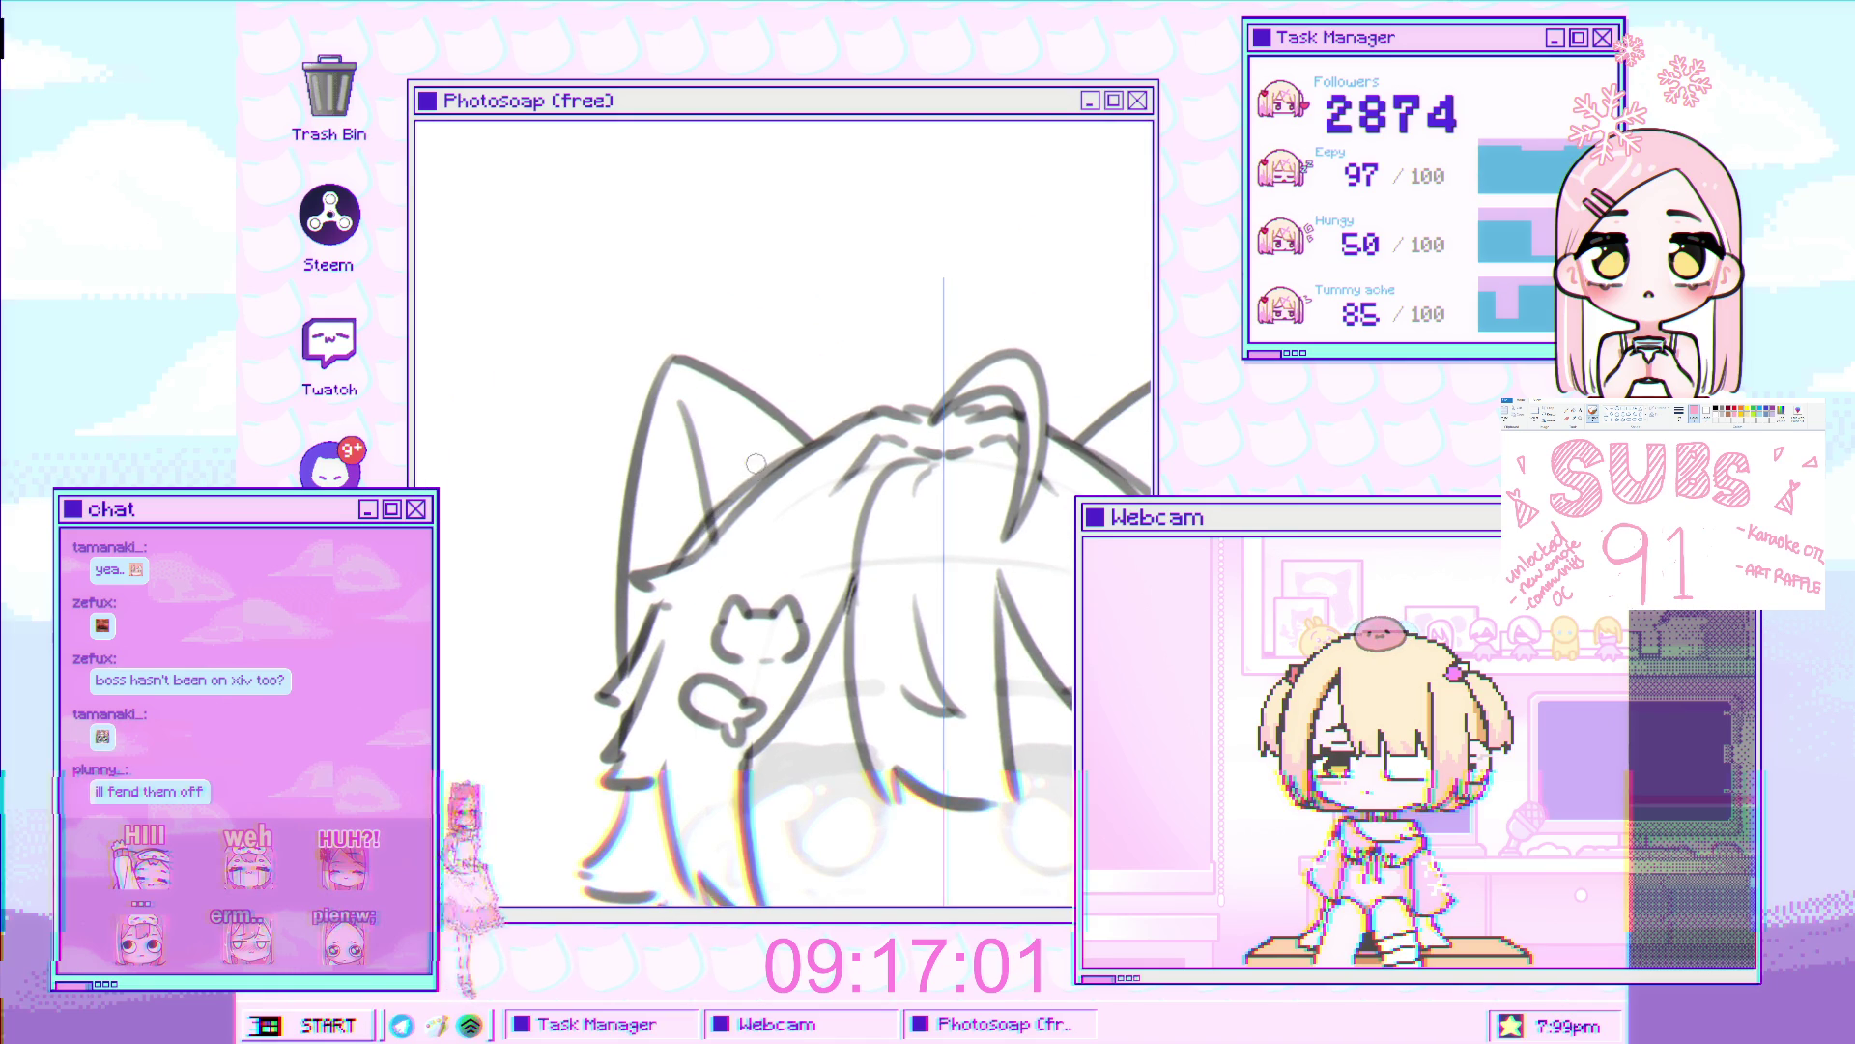
pyautogui.scroll(-2, 755, 465)
pyautogui.scroll(2, 805, 448)
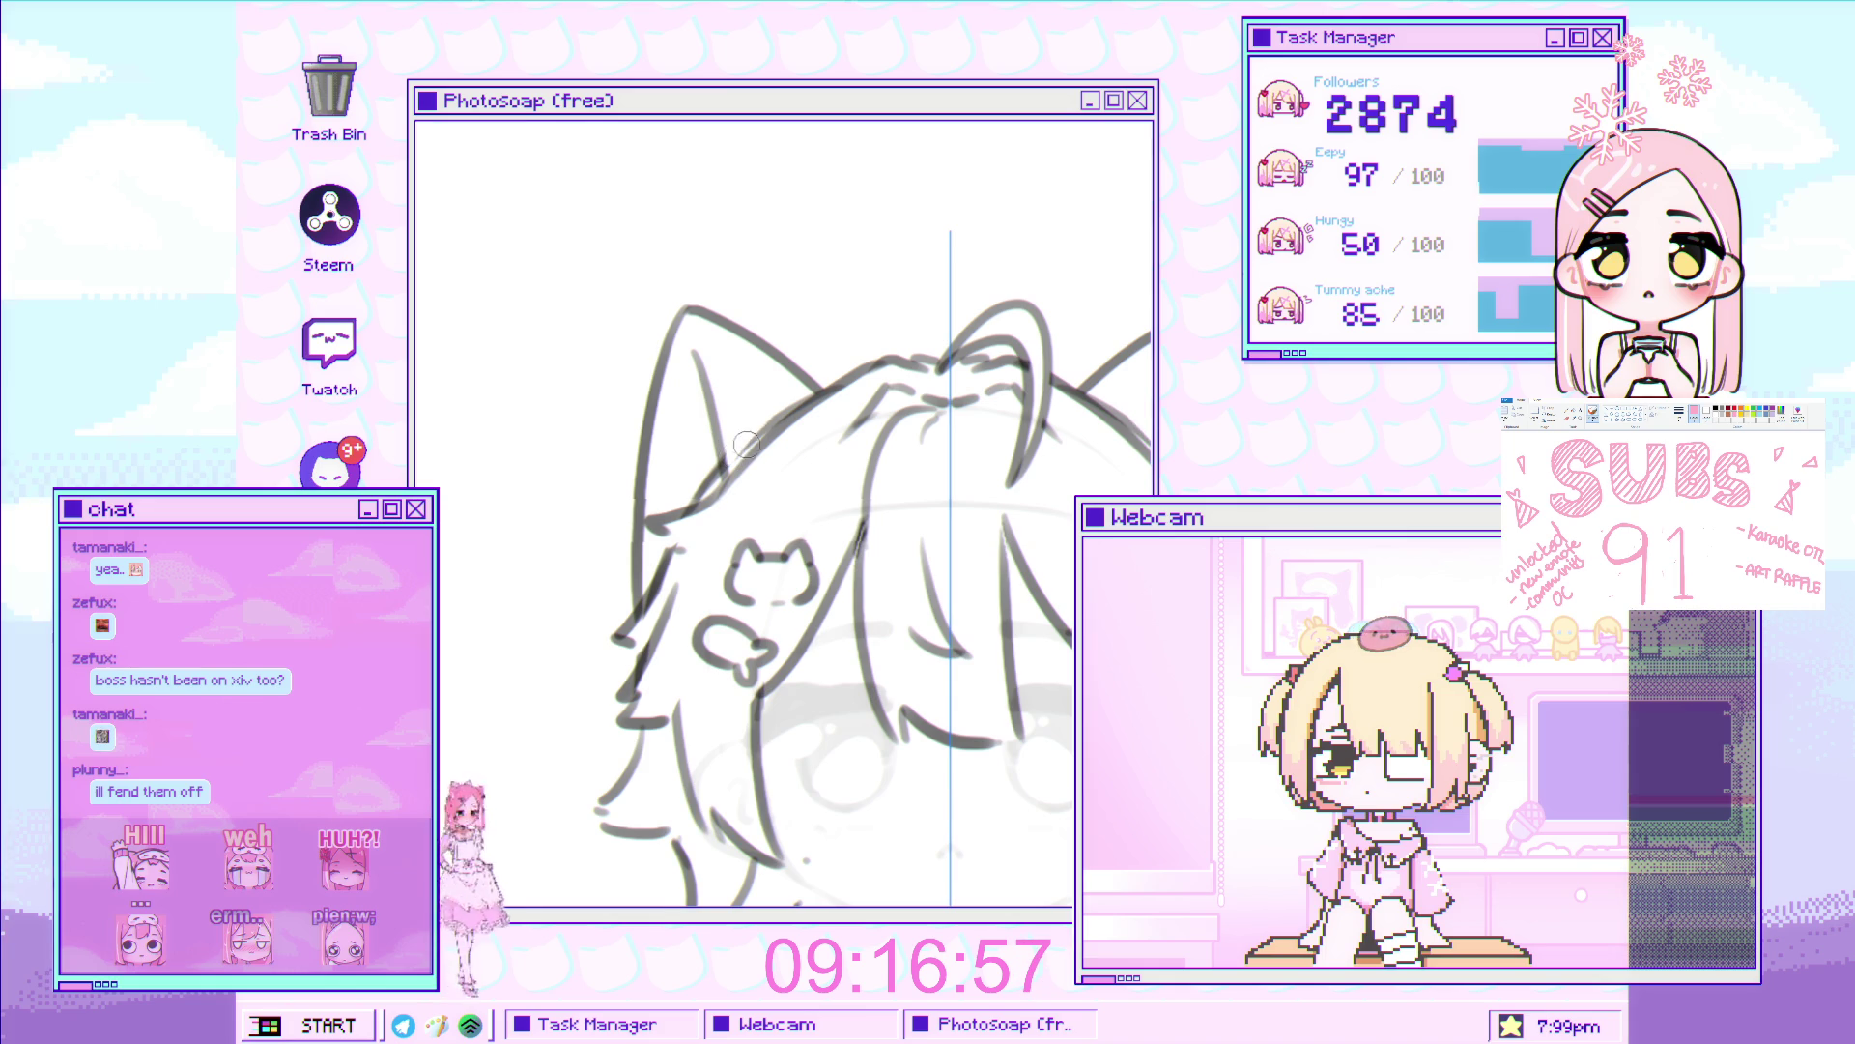
pyautogui.scroll(-2, 777, 441)
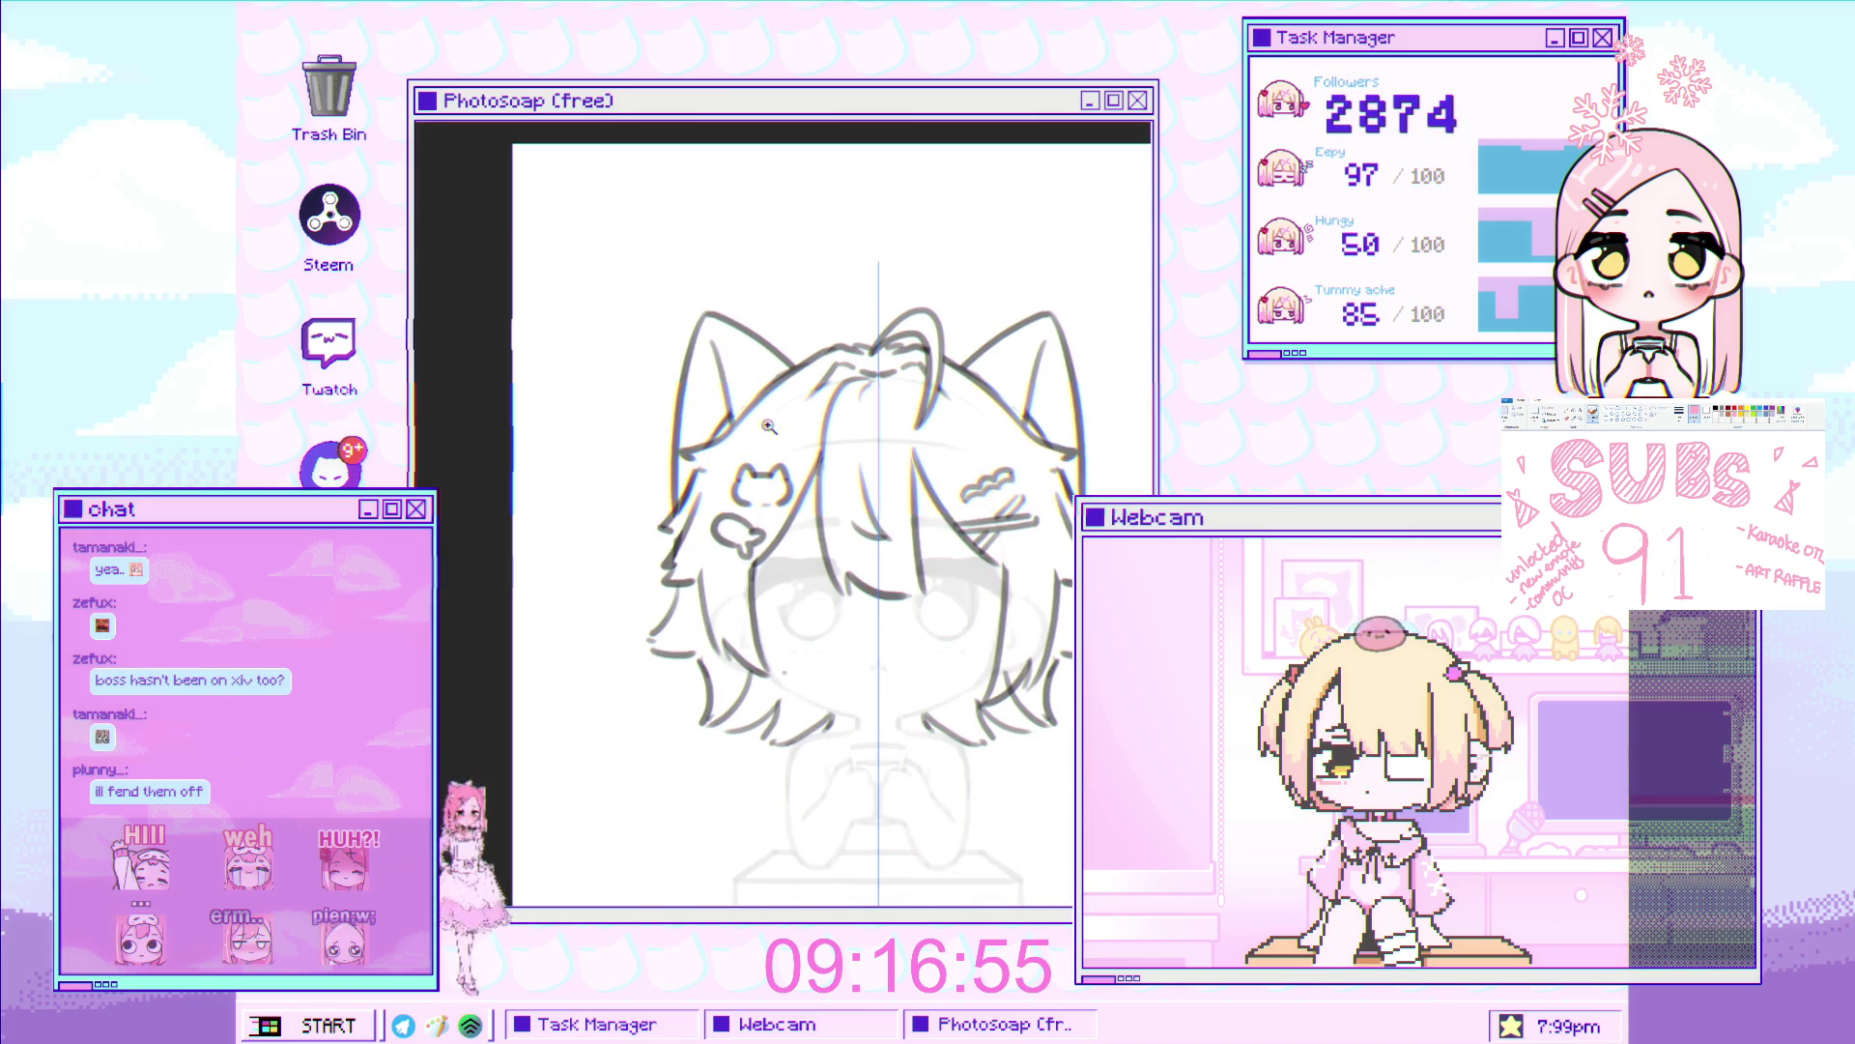
pyautogui.scroll(2, 783, 379)
pyautogui.scroll(1, 783, 379)
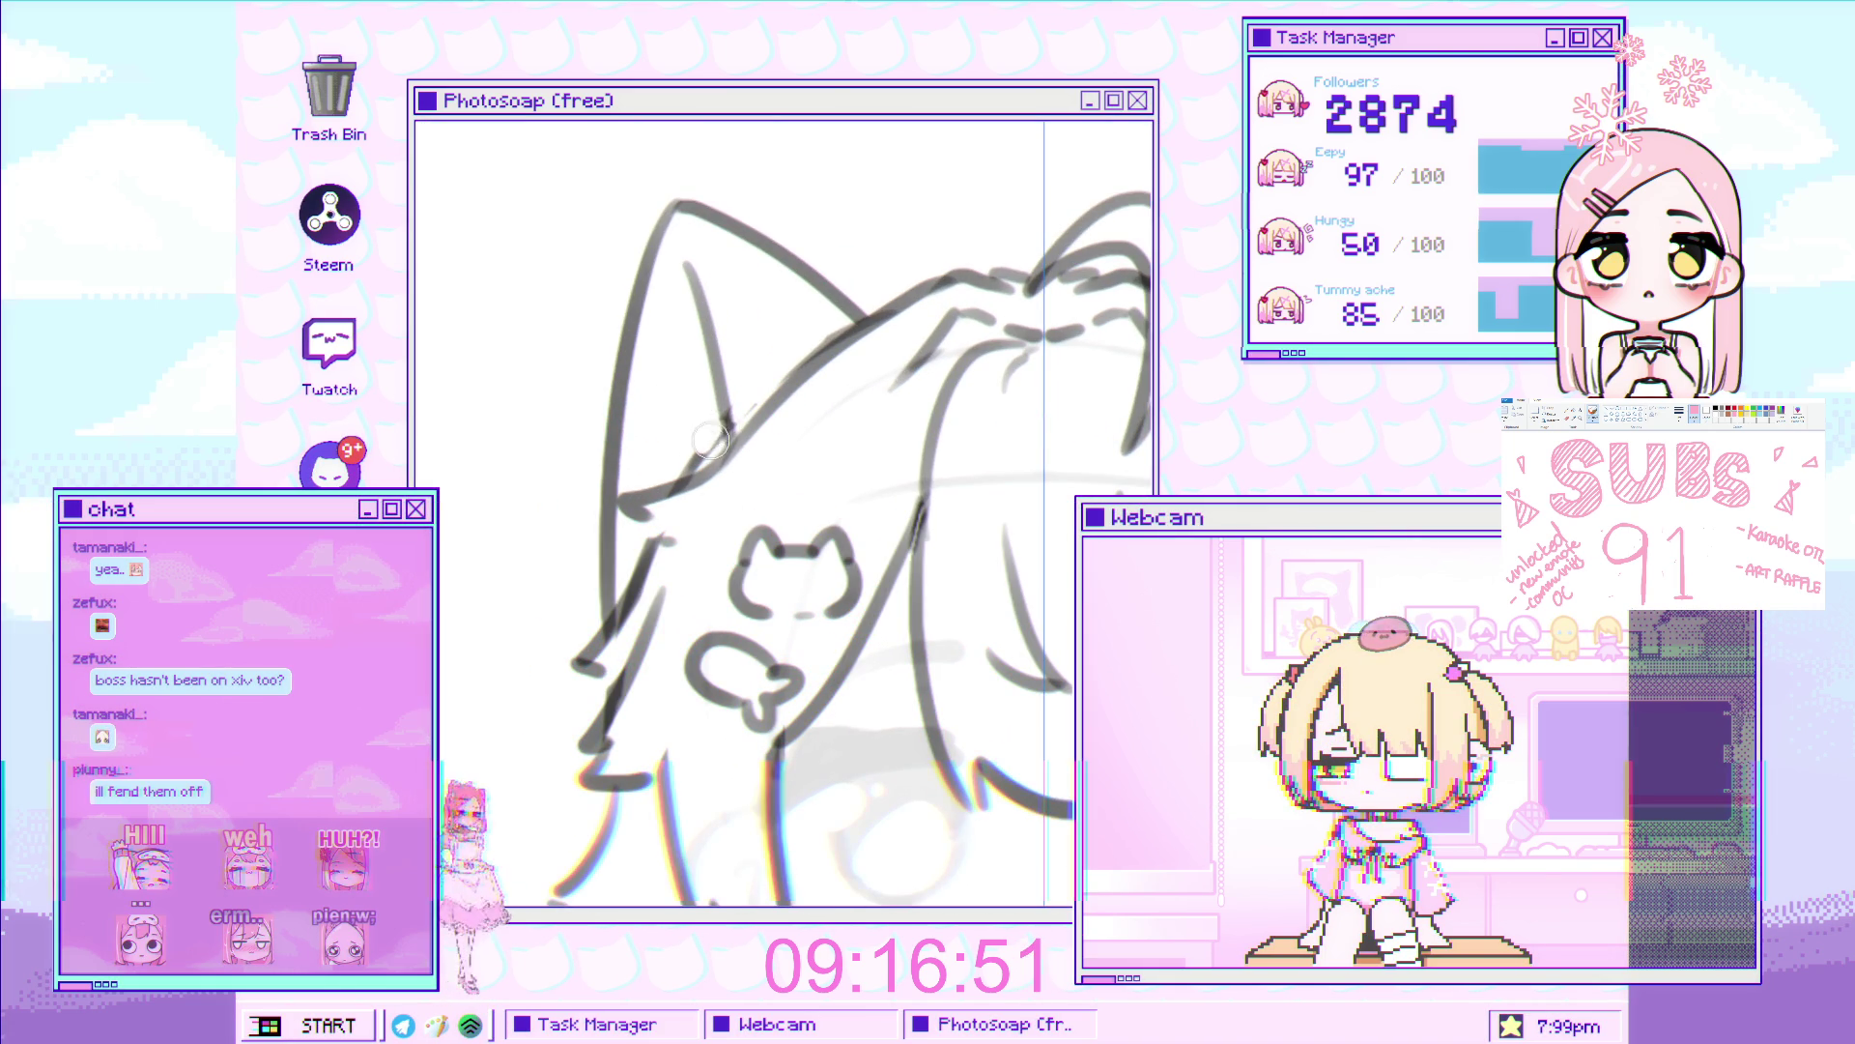
pyautogui.scroll(-5, 802, 389)
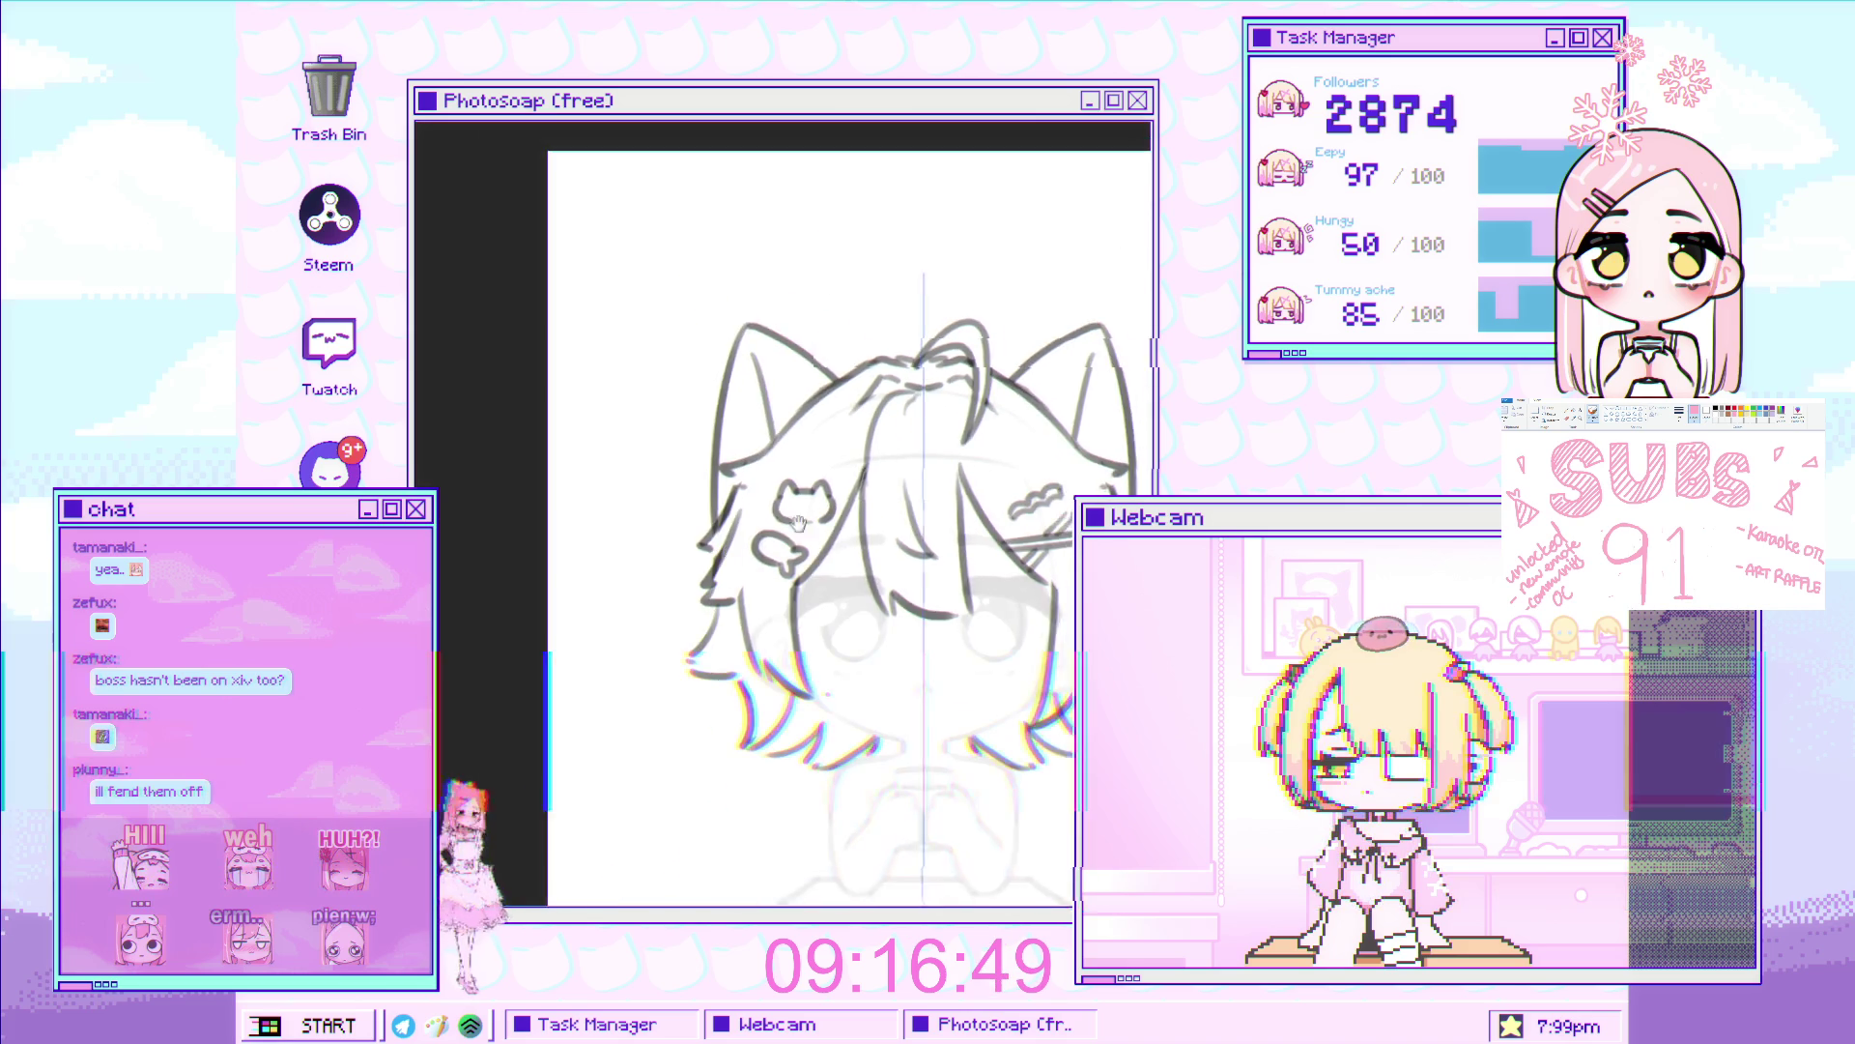
pyautogui.scroll(2, 802, 389)
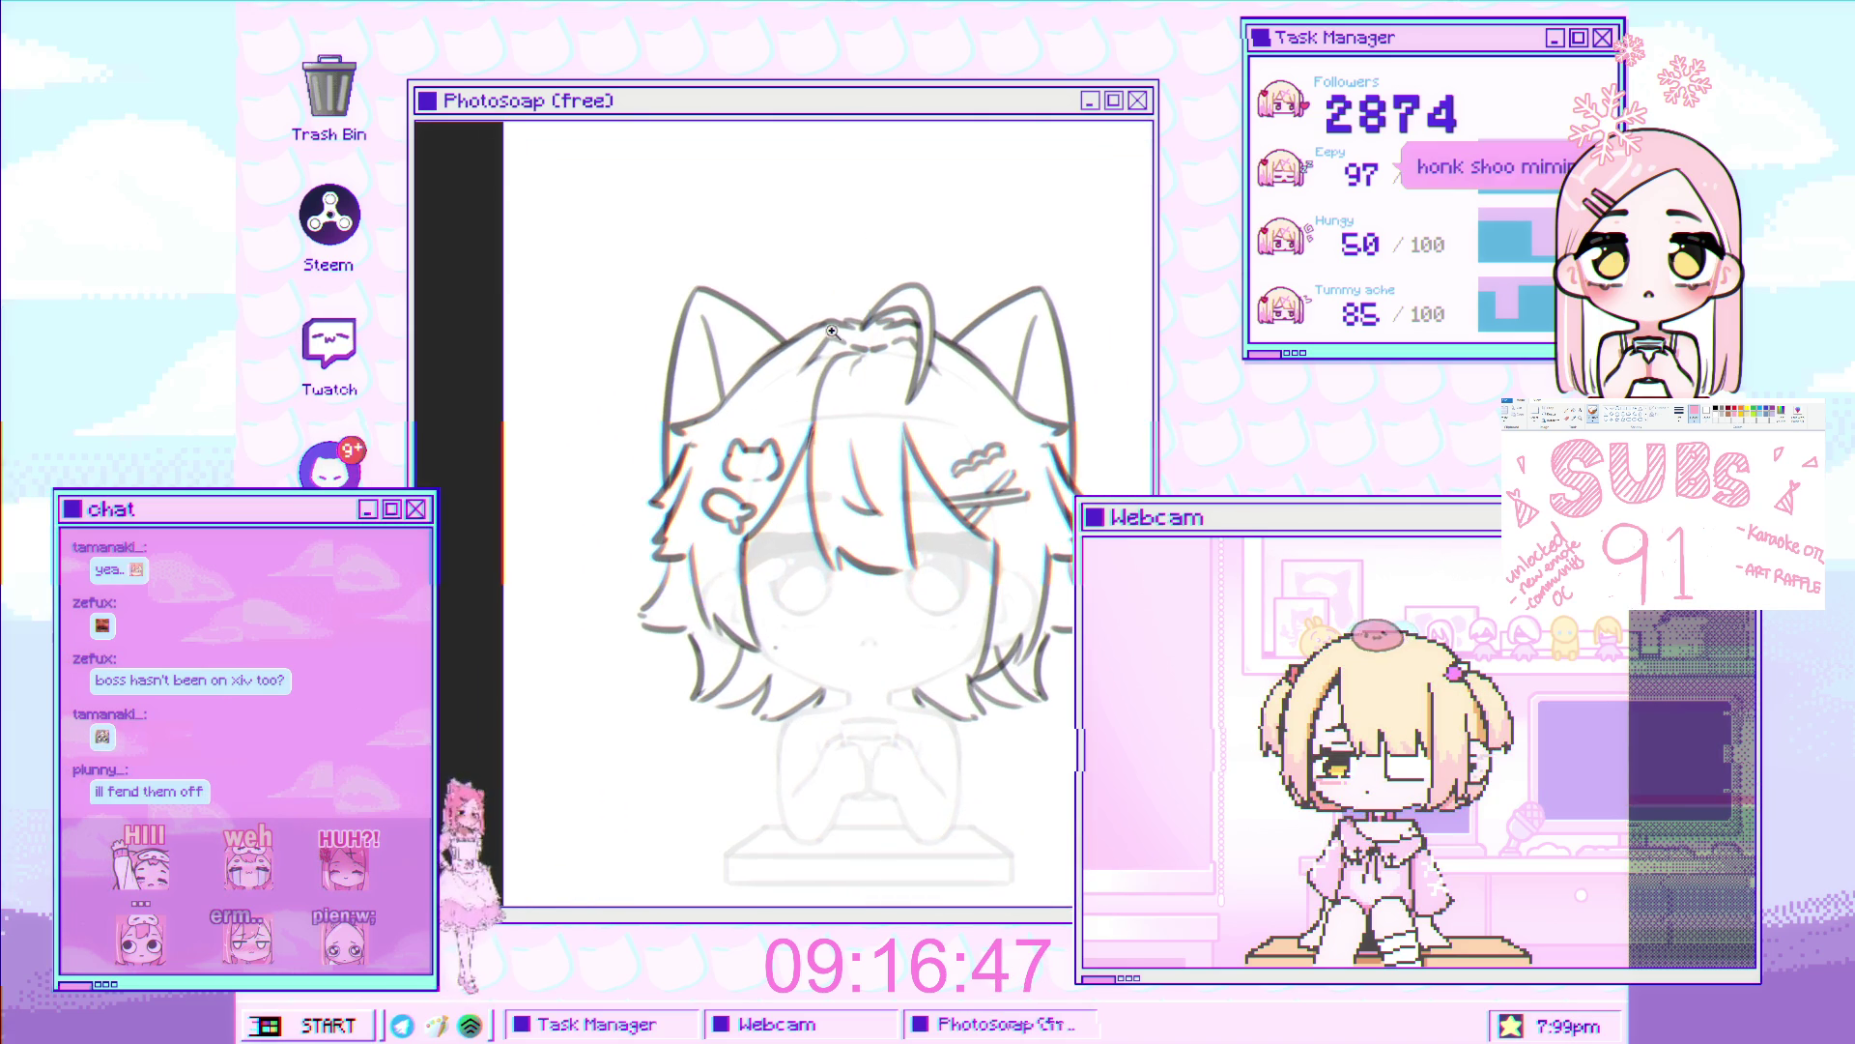
pyautogui.scroll(3, 723, 406)
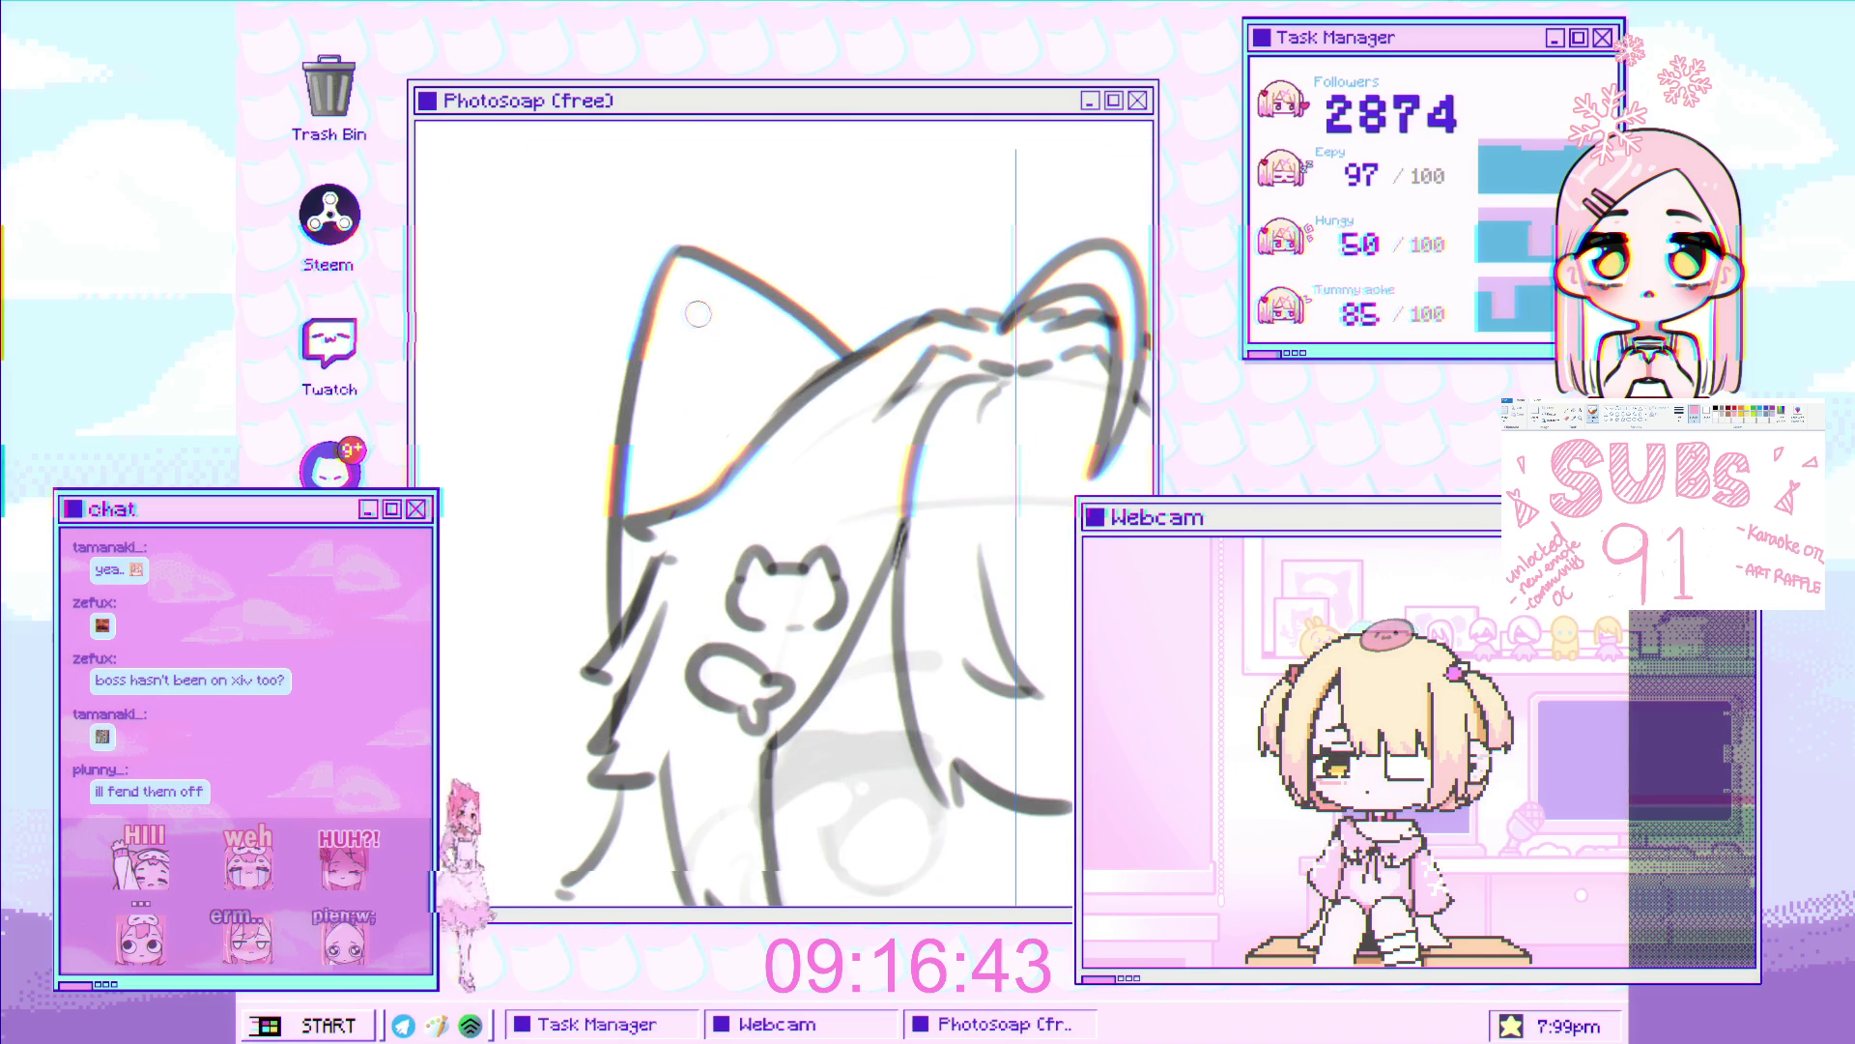
pyautogui.scroll(-1, 771, 503)
pyautogui.scroll(-2, 770, 503)
pyautogui.scroll(3, 817, 321)
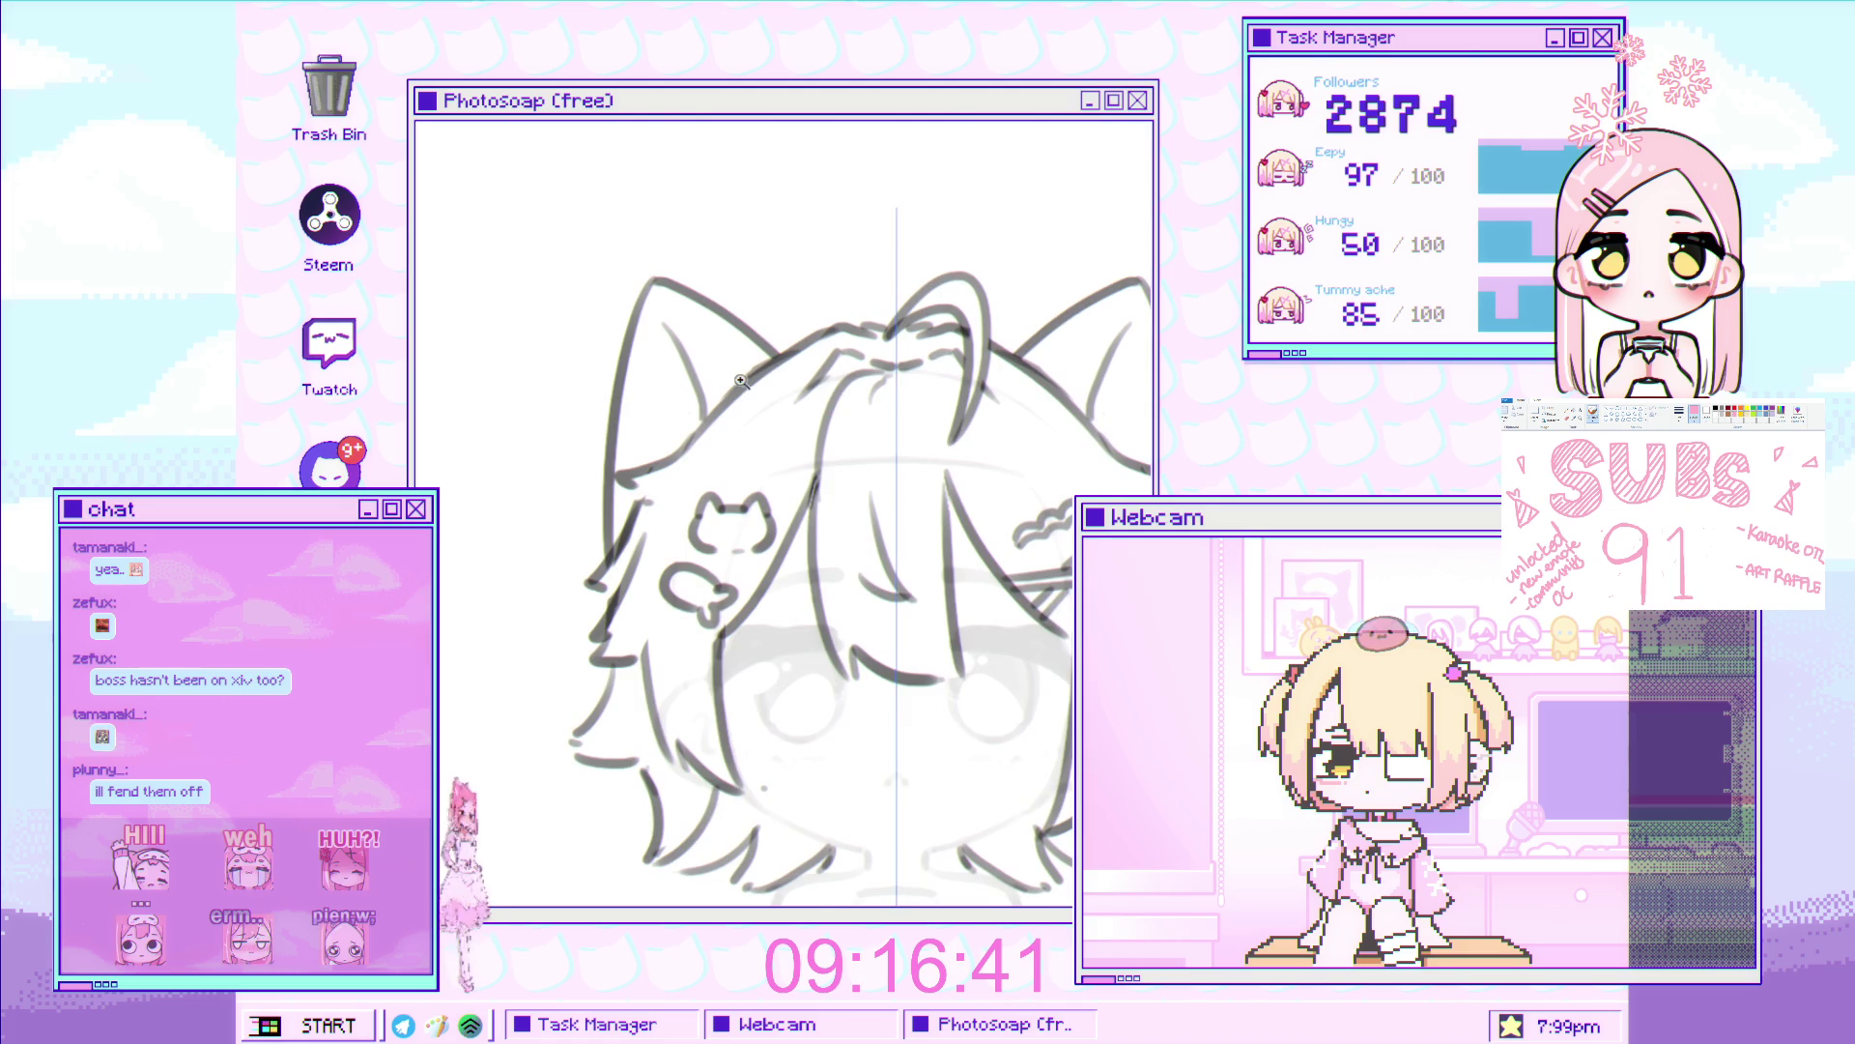
pyautogui.scroll(1, 816, 321)
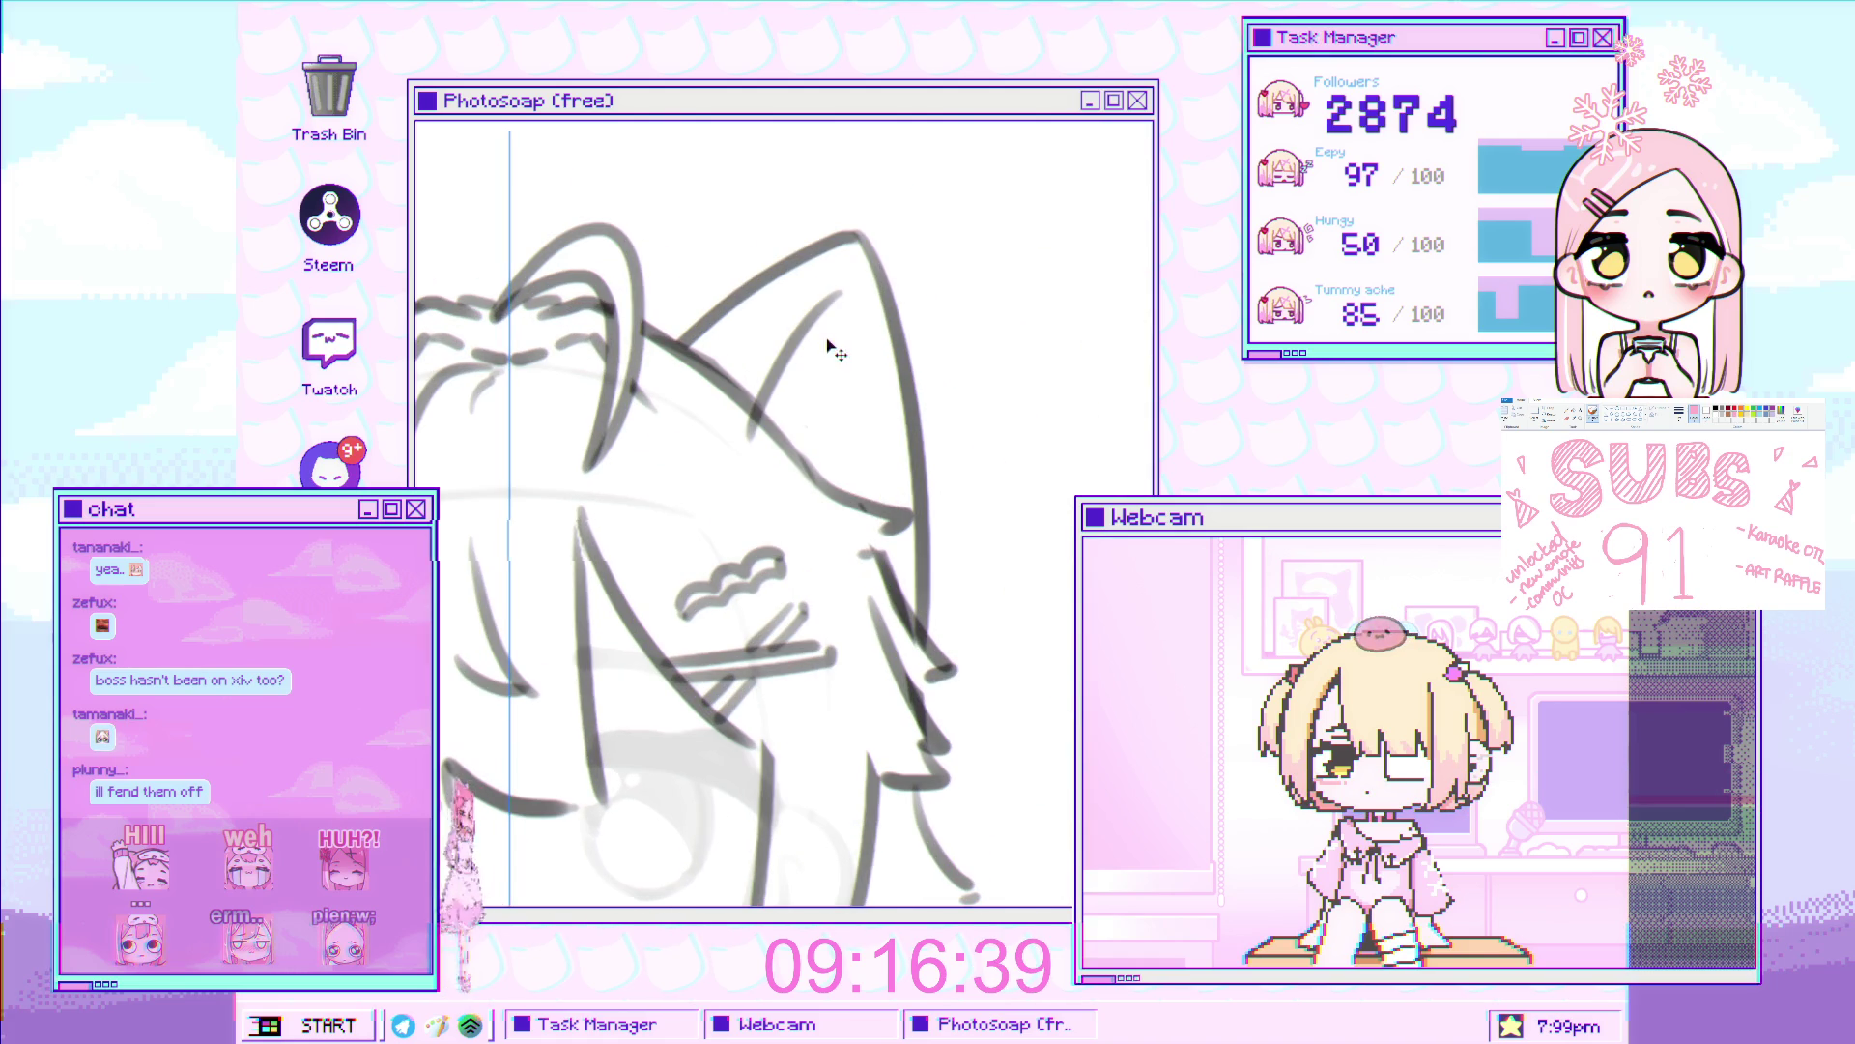
pyautogui.scroll(-2, 718, 536)
pyautogui.scroll(2, 821, 435)
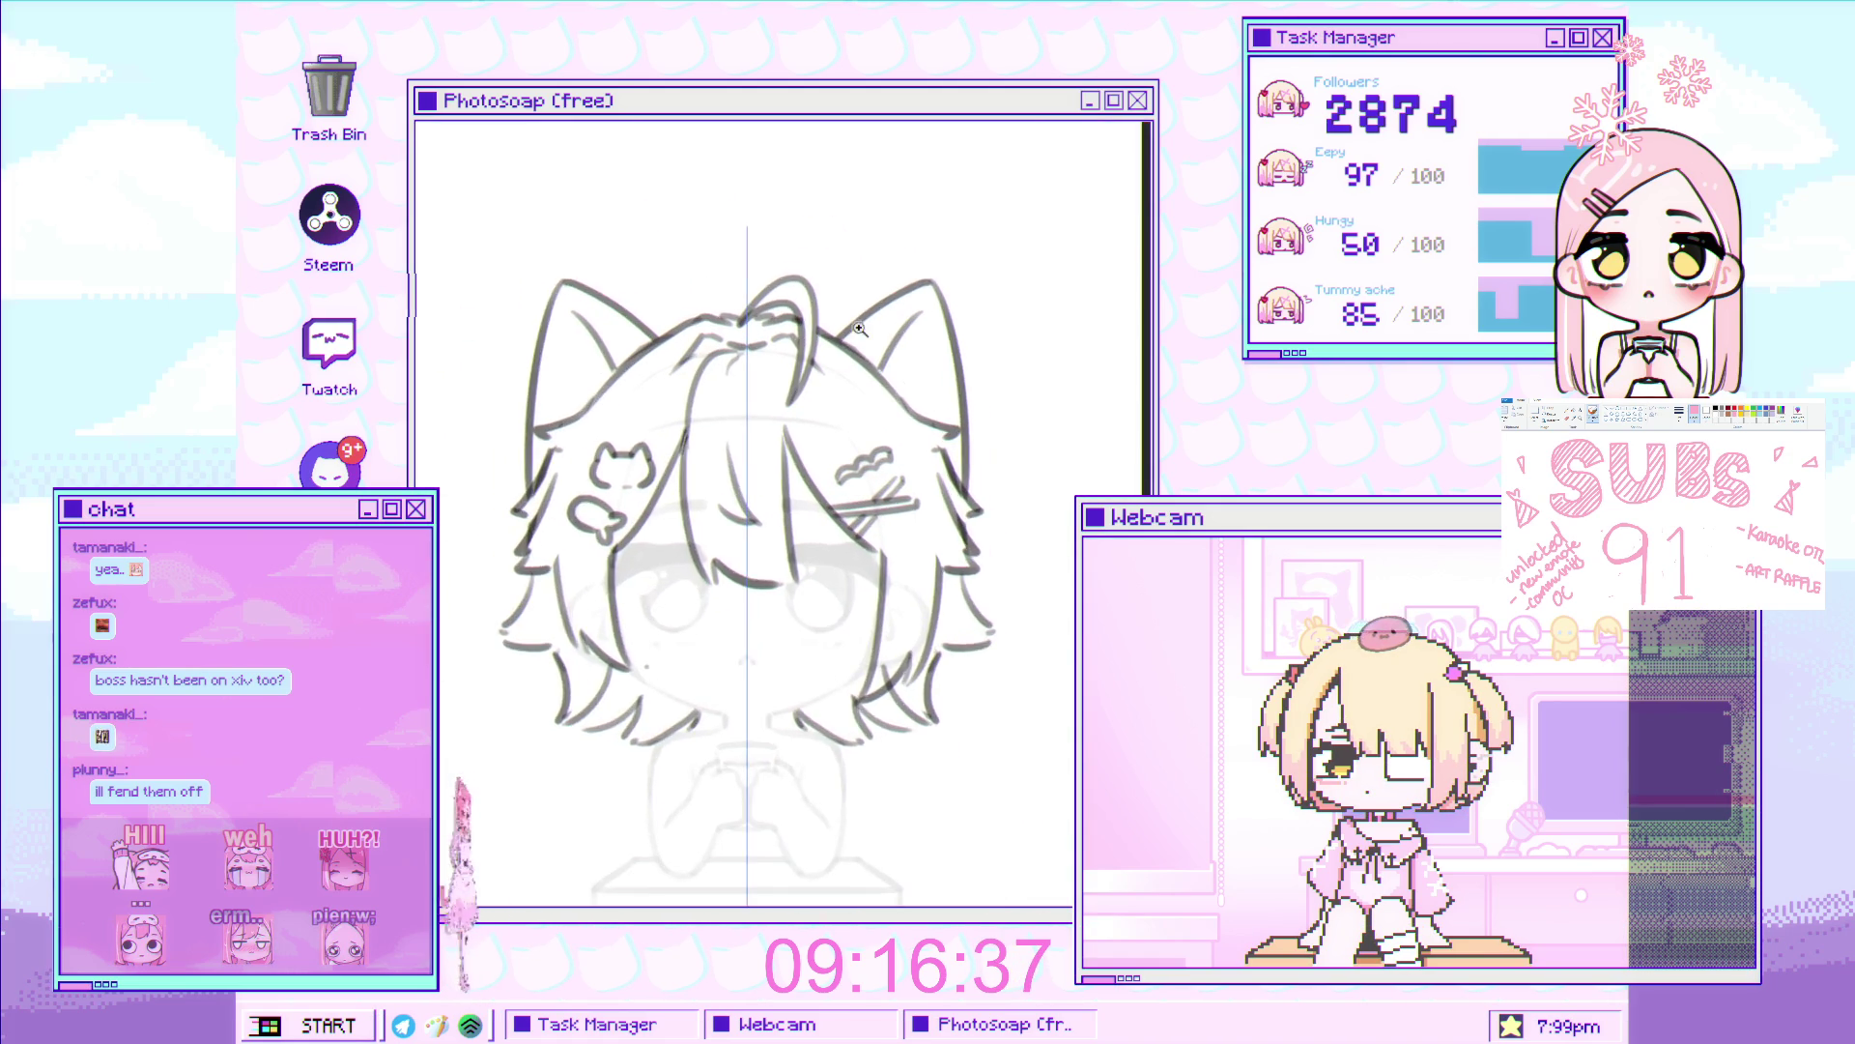
pyautogui.scroll(-1, 927, 360)
pyautogui.scroll(1, 860, 367)
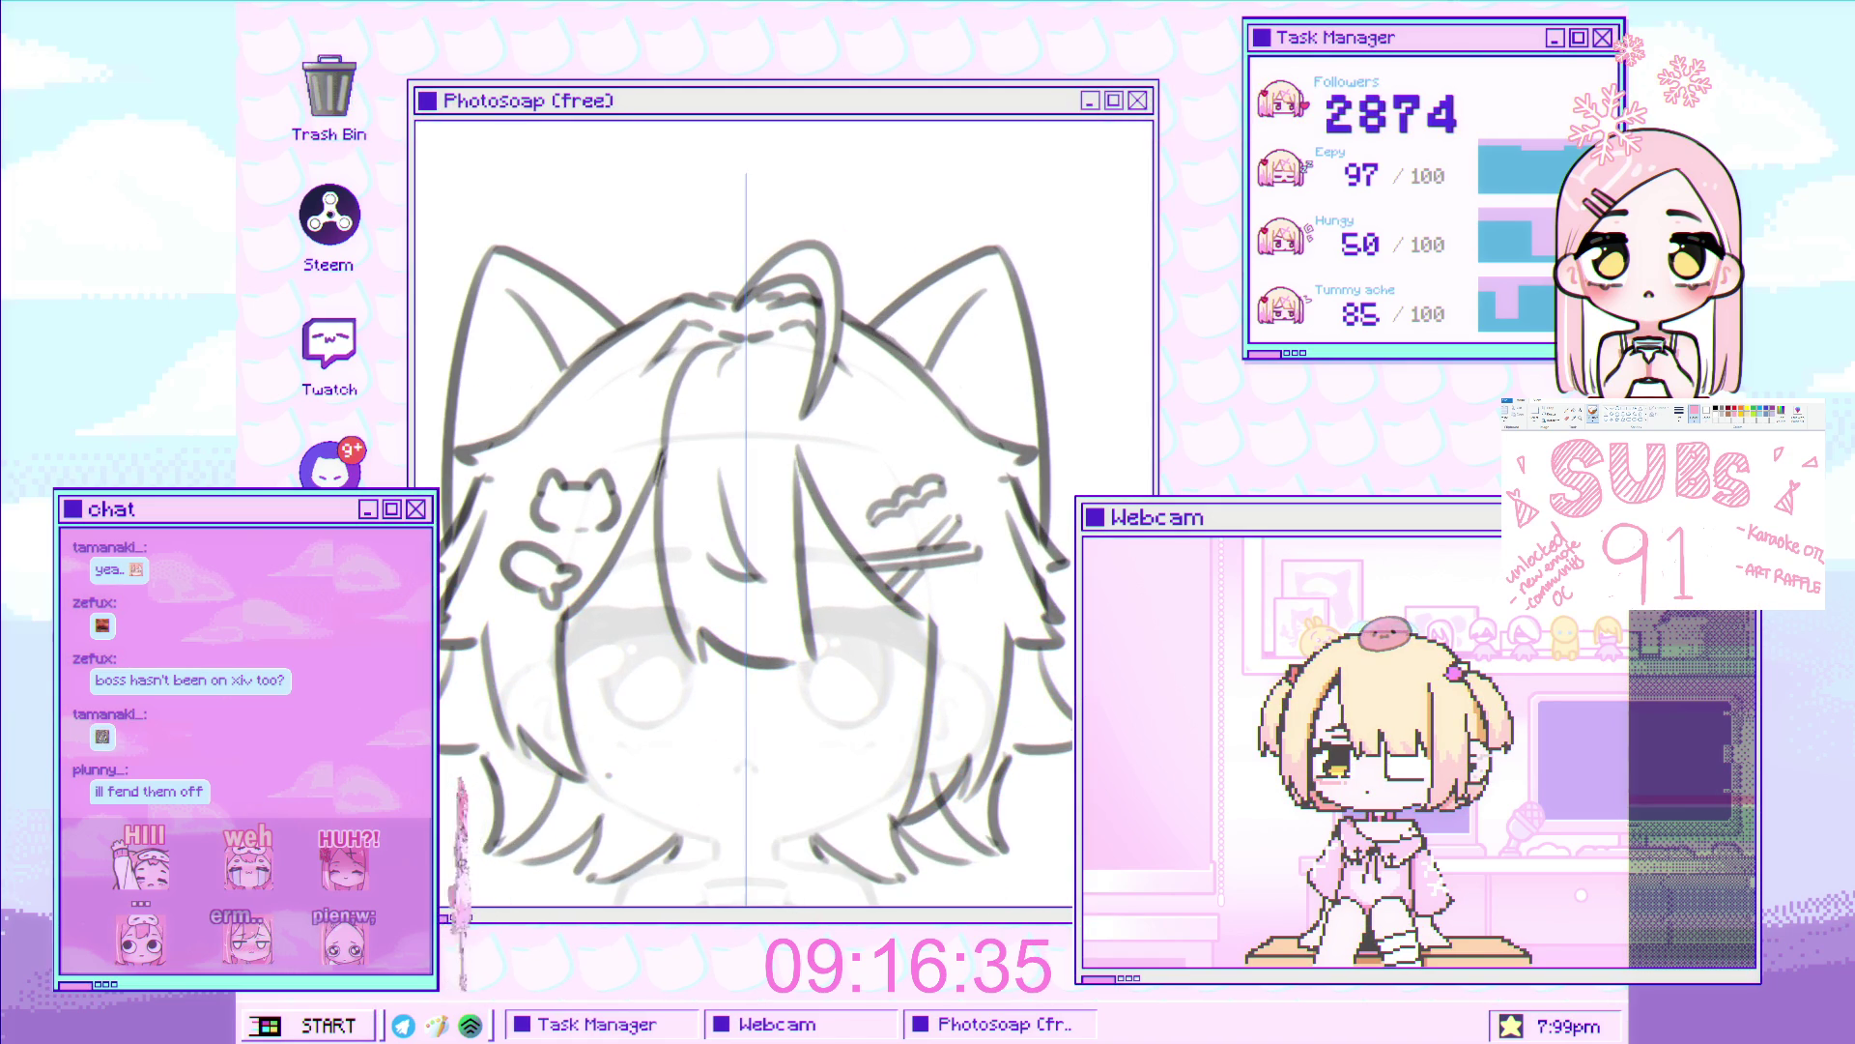
pyautogui.scroll(1, 445, 464)
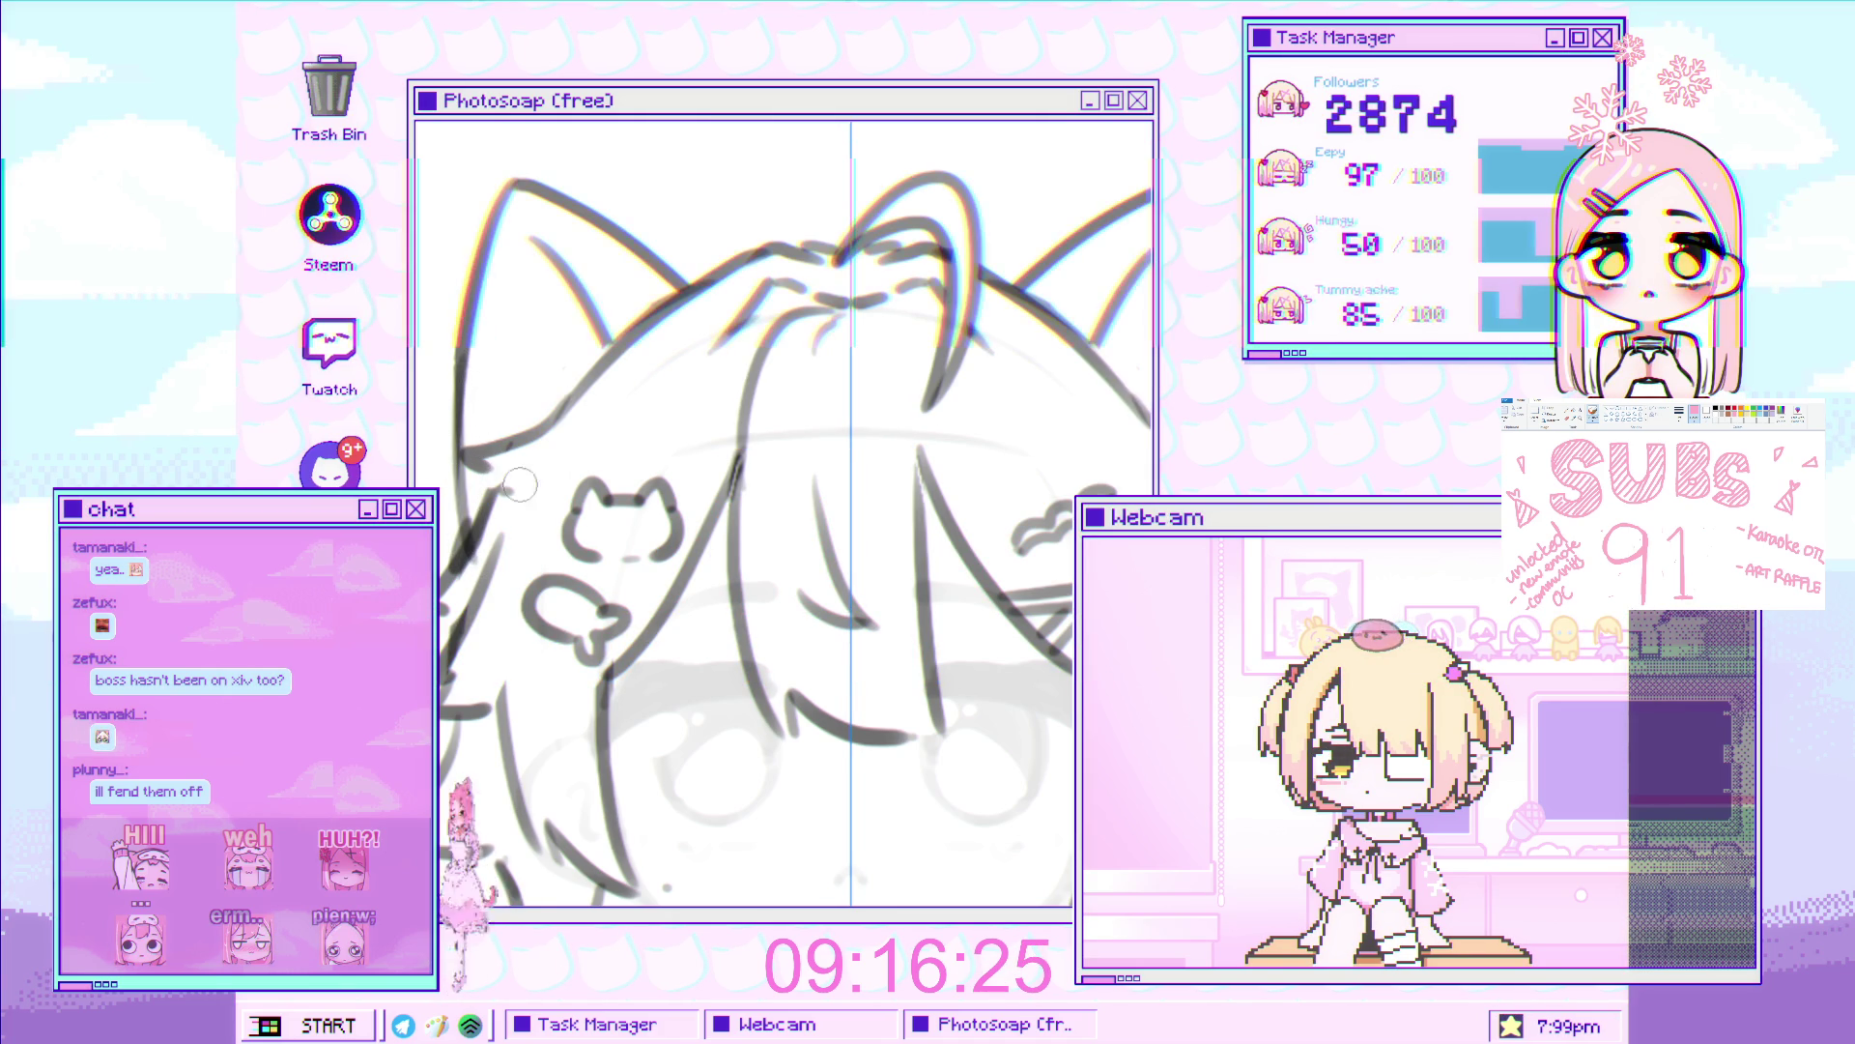
pyautogui.scroll(-5, 543, 551)
pyautogui.scroll(5, 497, 423)
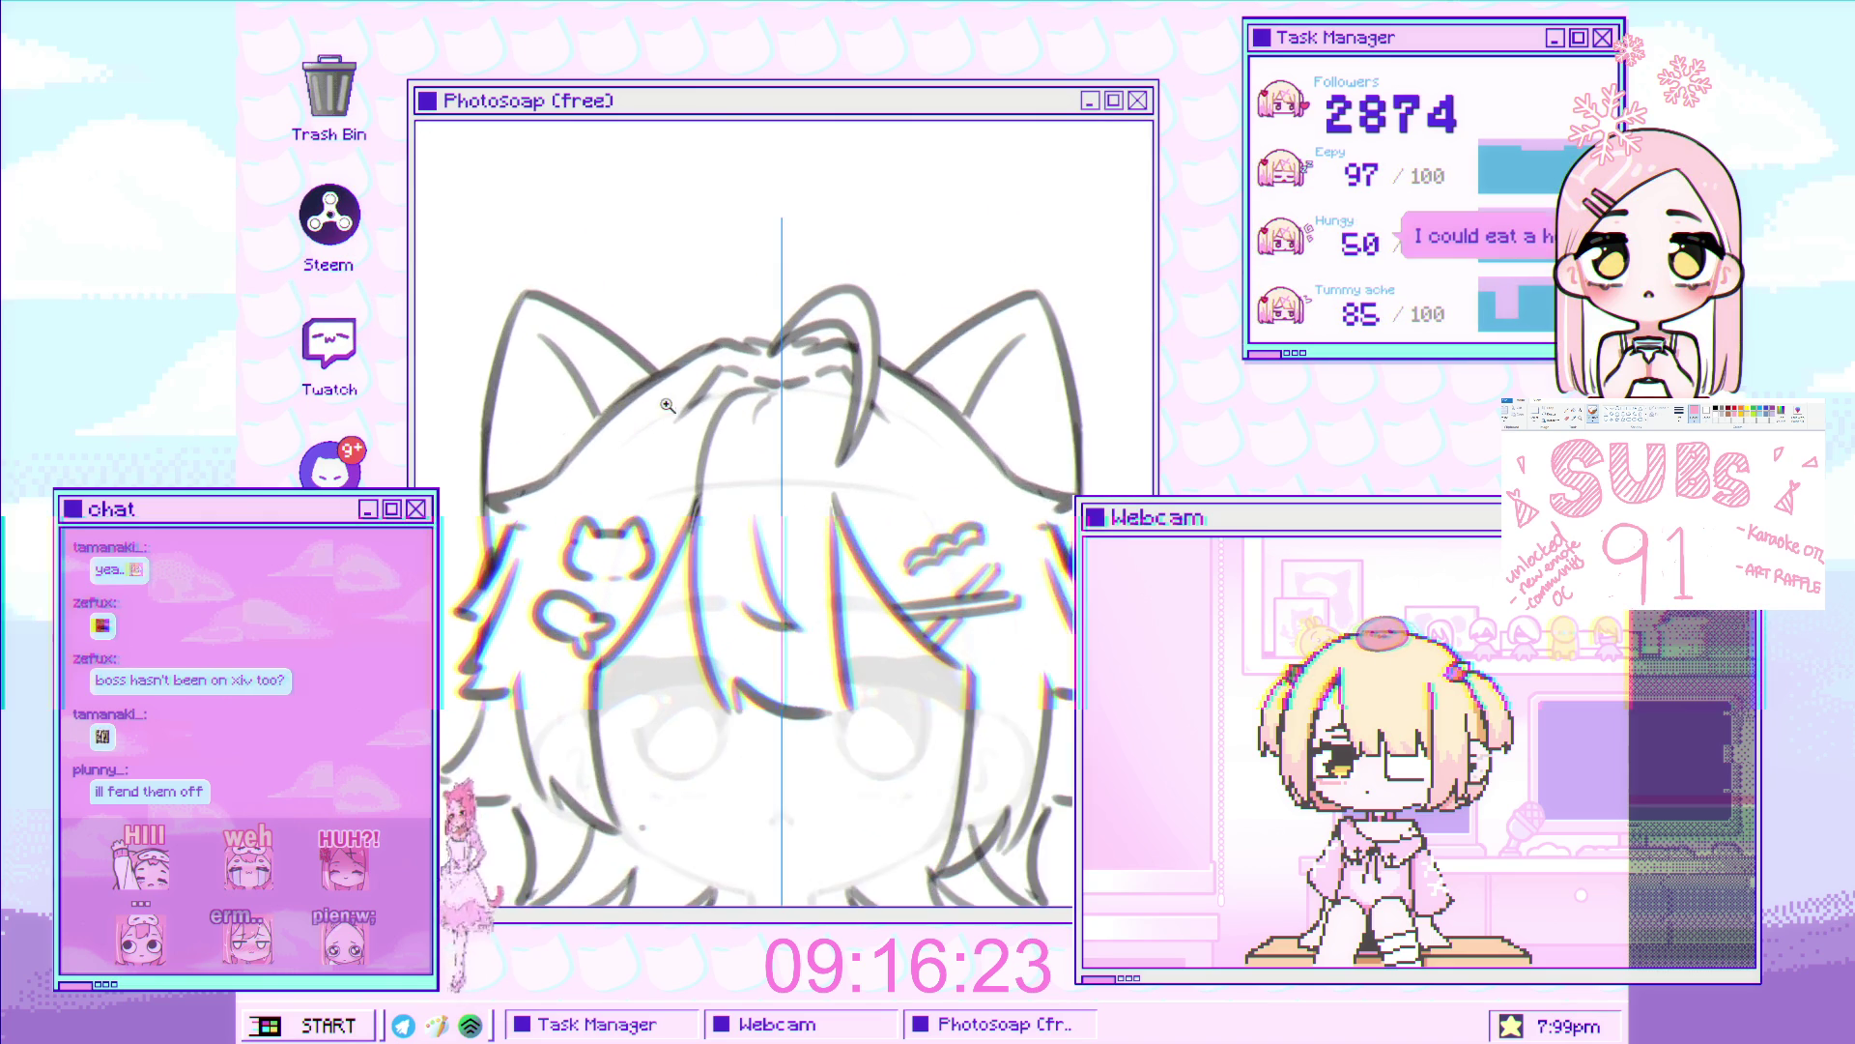
pyautogui.moveTo(496, 423); pyautogui.dragTo(402, 406)
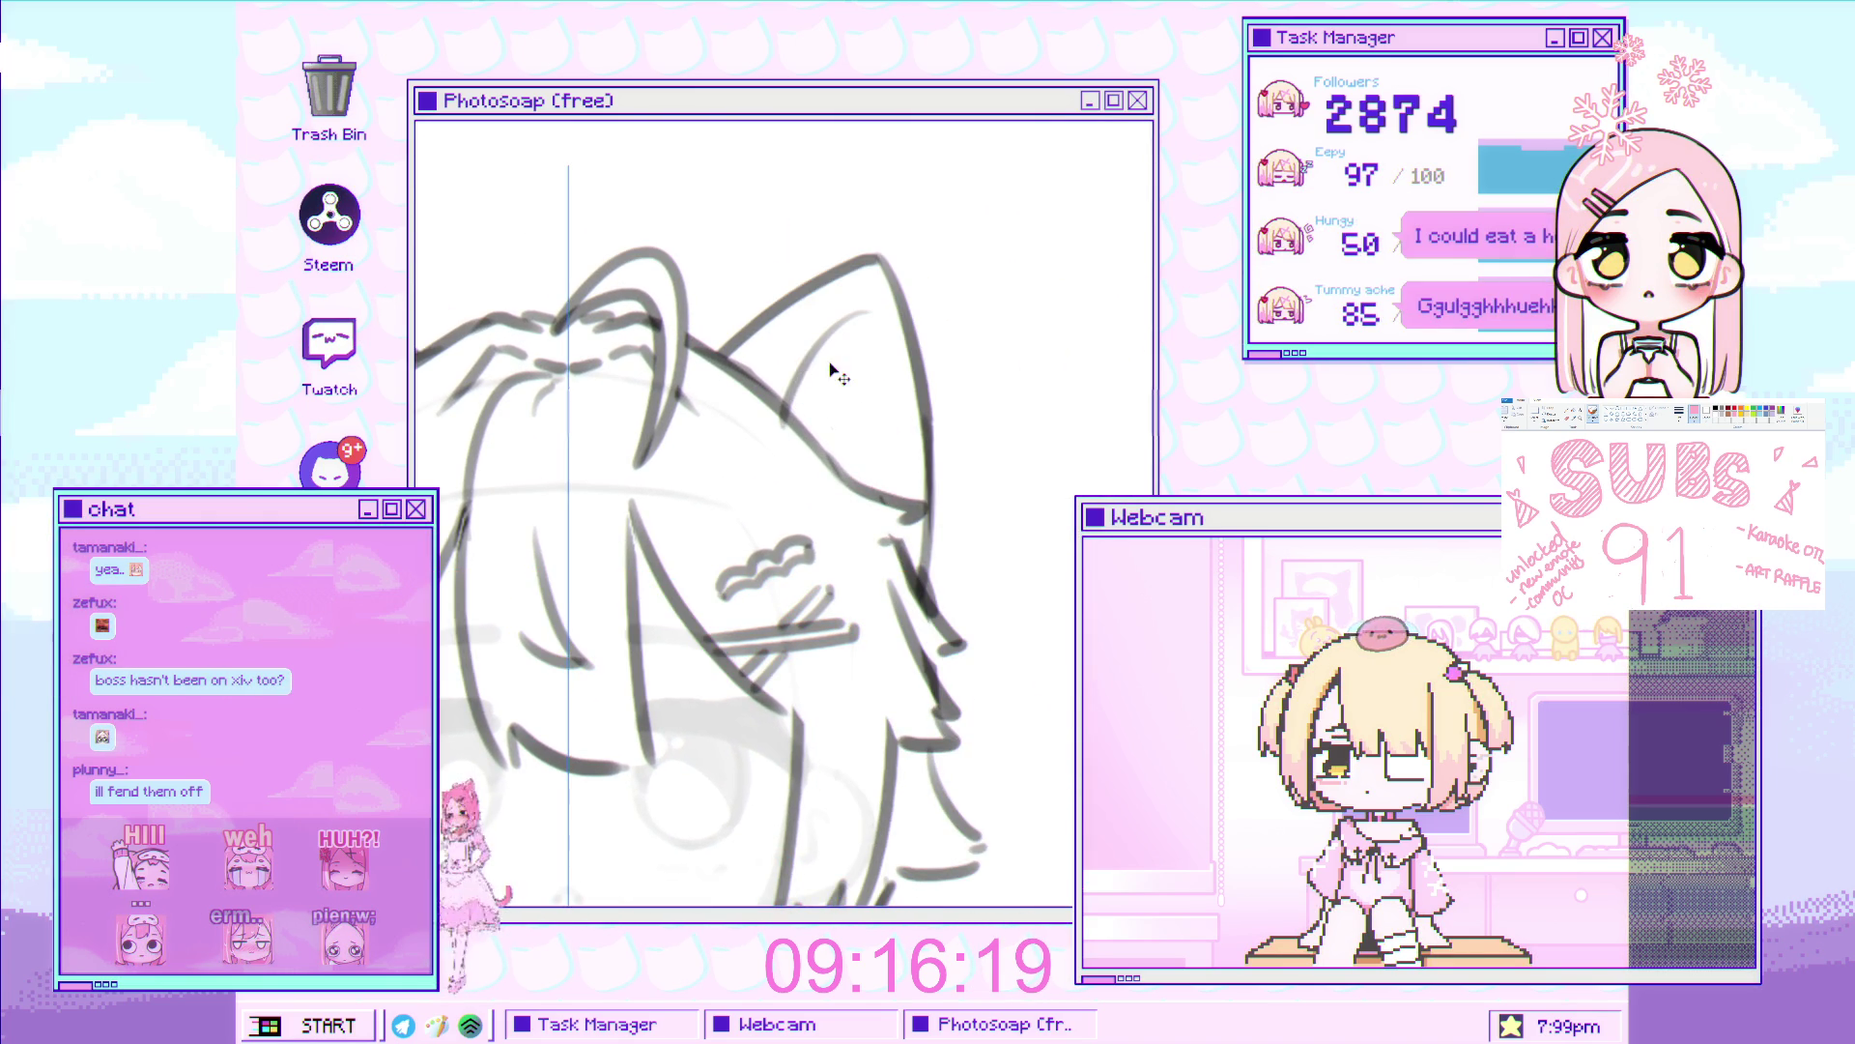
pyautogui.scroll(-4, 786, 441)
pyautogui.scroll(1, 786, 441)
pyautogui.scroll(2, 465, 464)
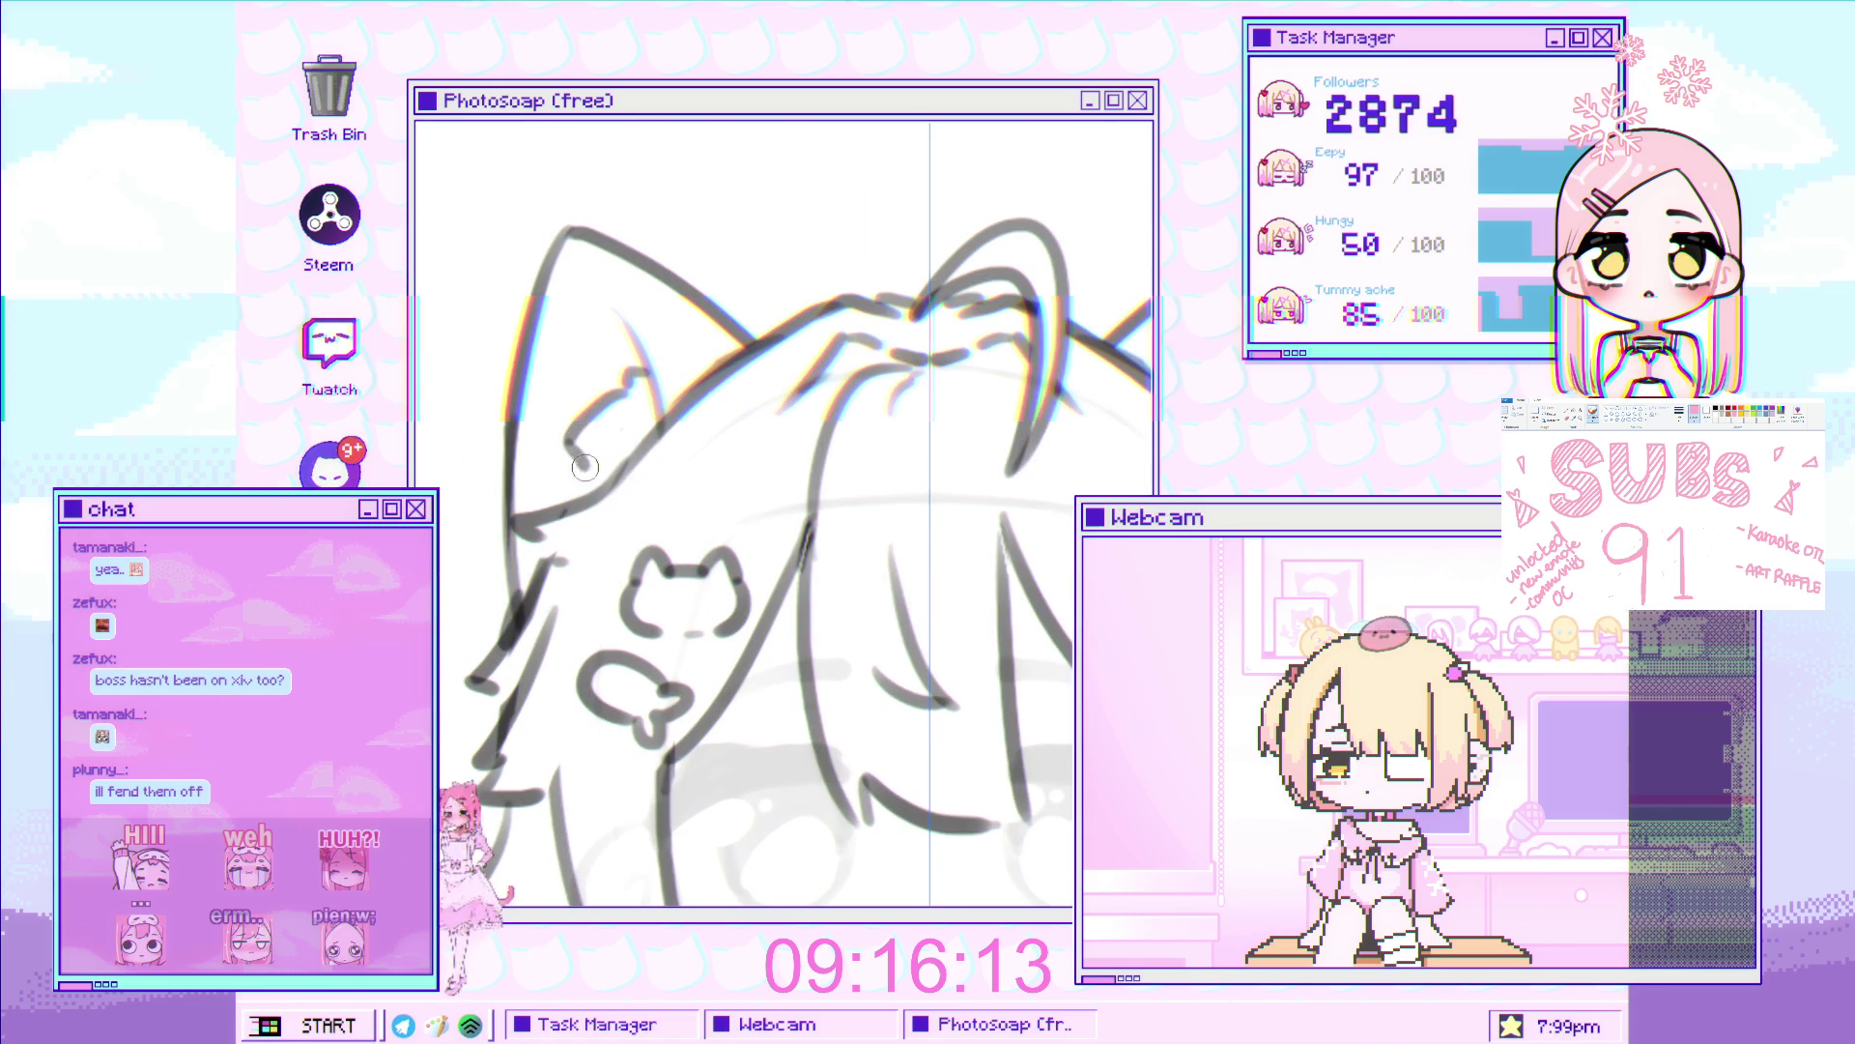
pyautogui.scroll(-2, 612, 495)
pyautogui.scroll(2, 666, 397)
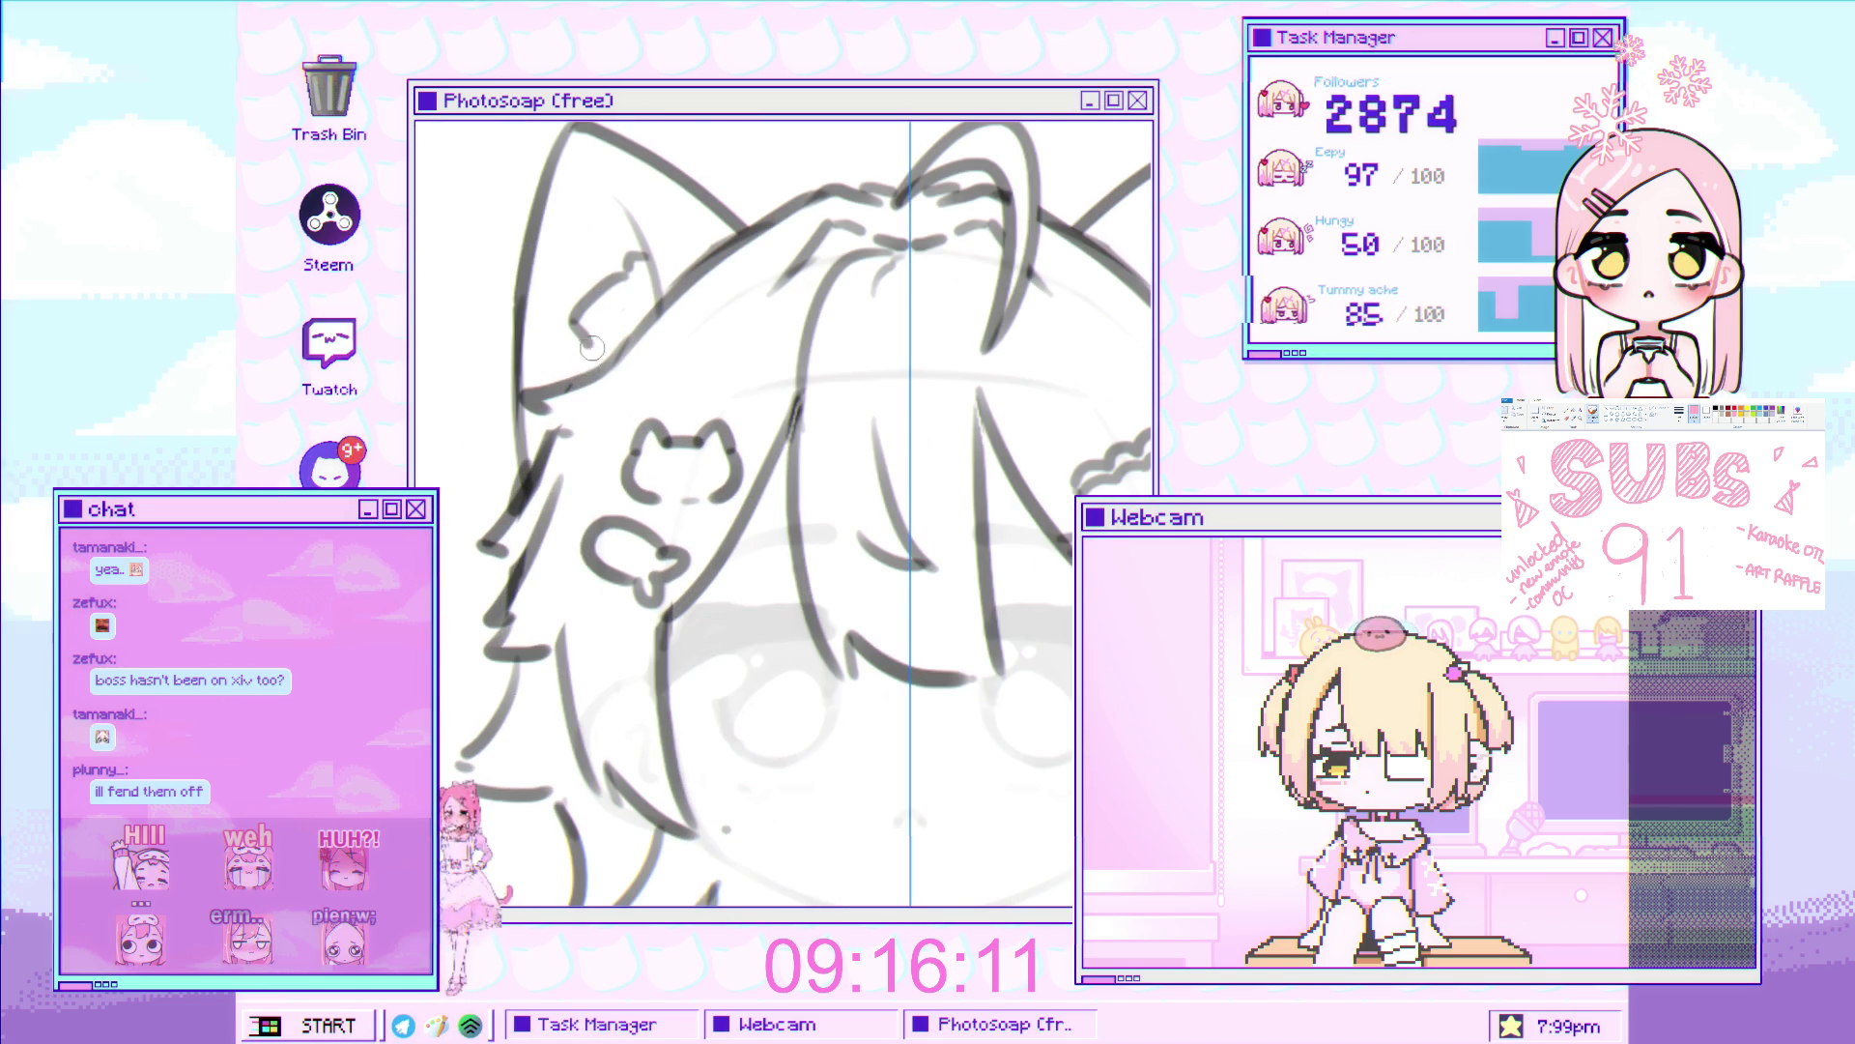
pyautogui.scroll(-3, 666, 397)
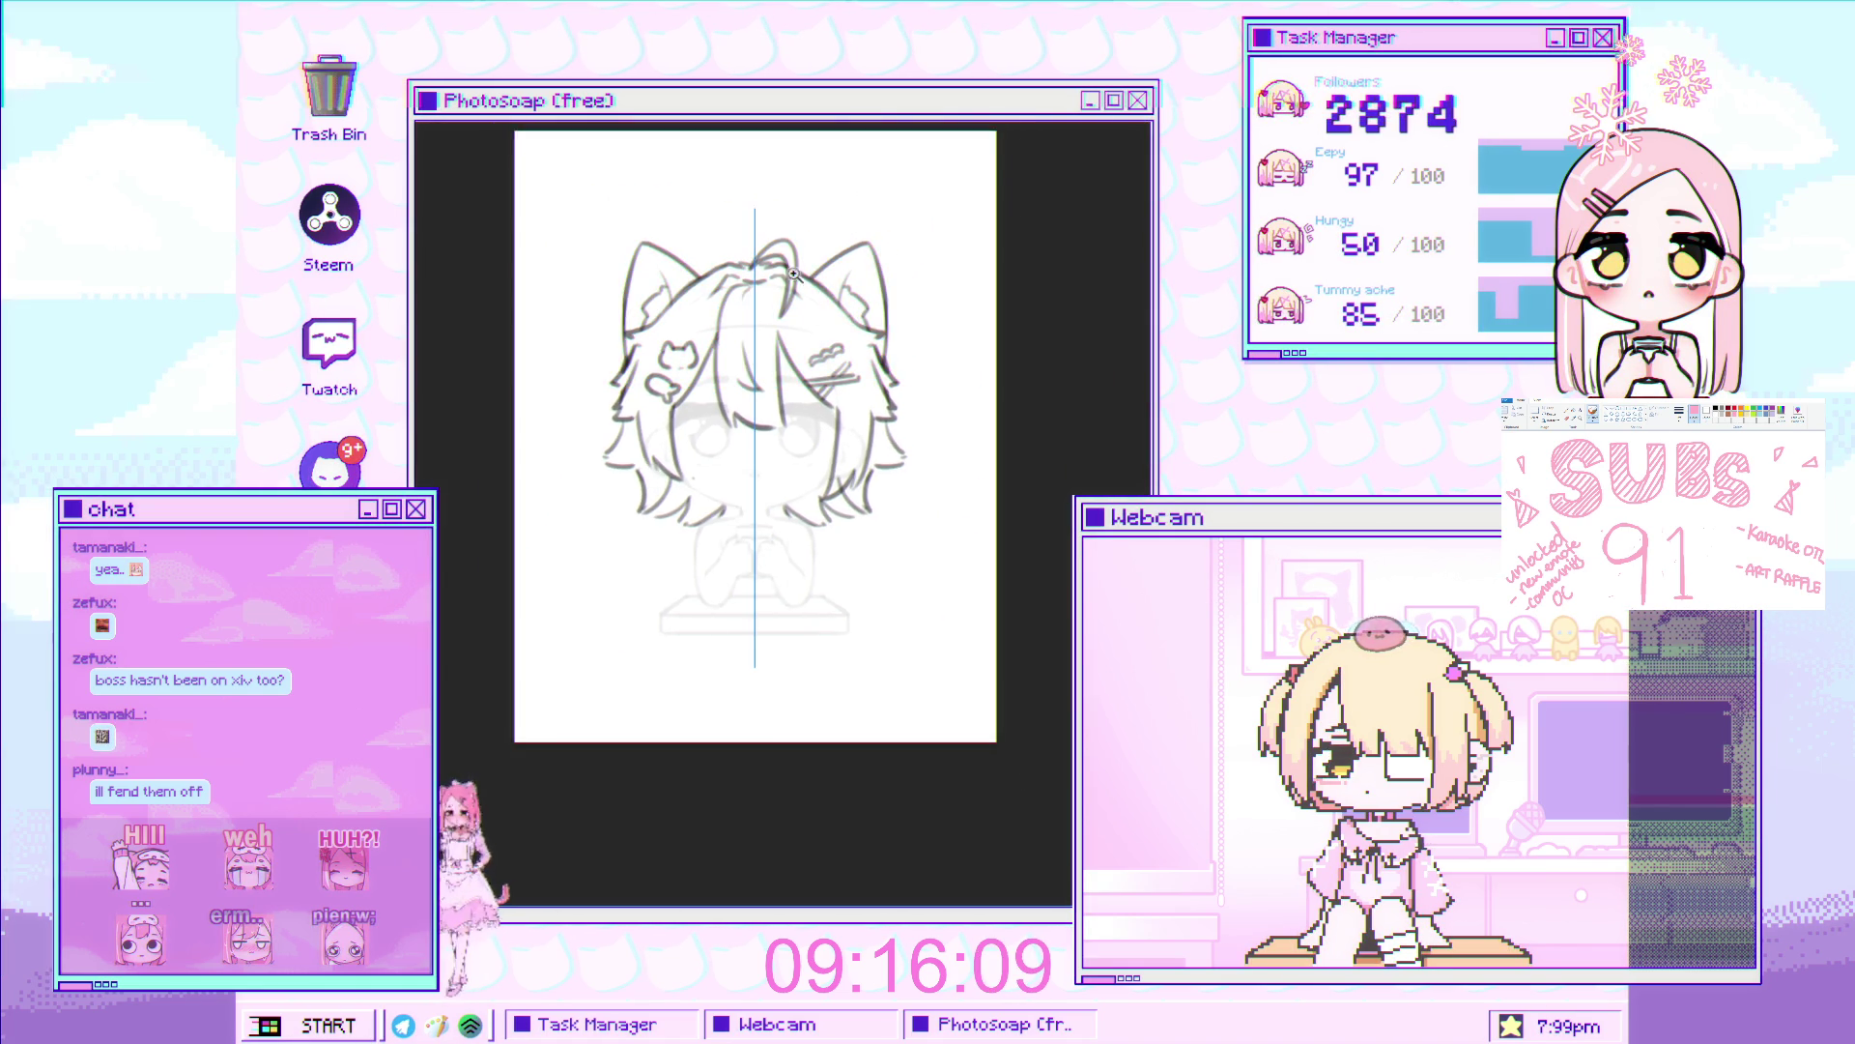
# Select the left cat ear, rotate it slightly counter-clockwise and nudge it down and left
pyautogui.scroll(2, 820, 273)
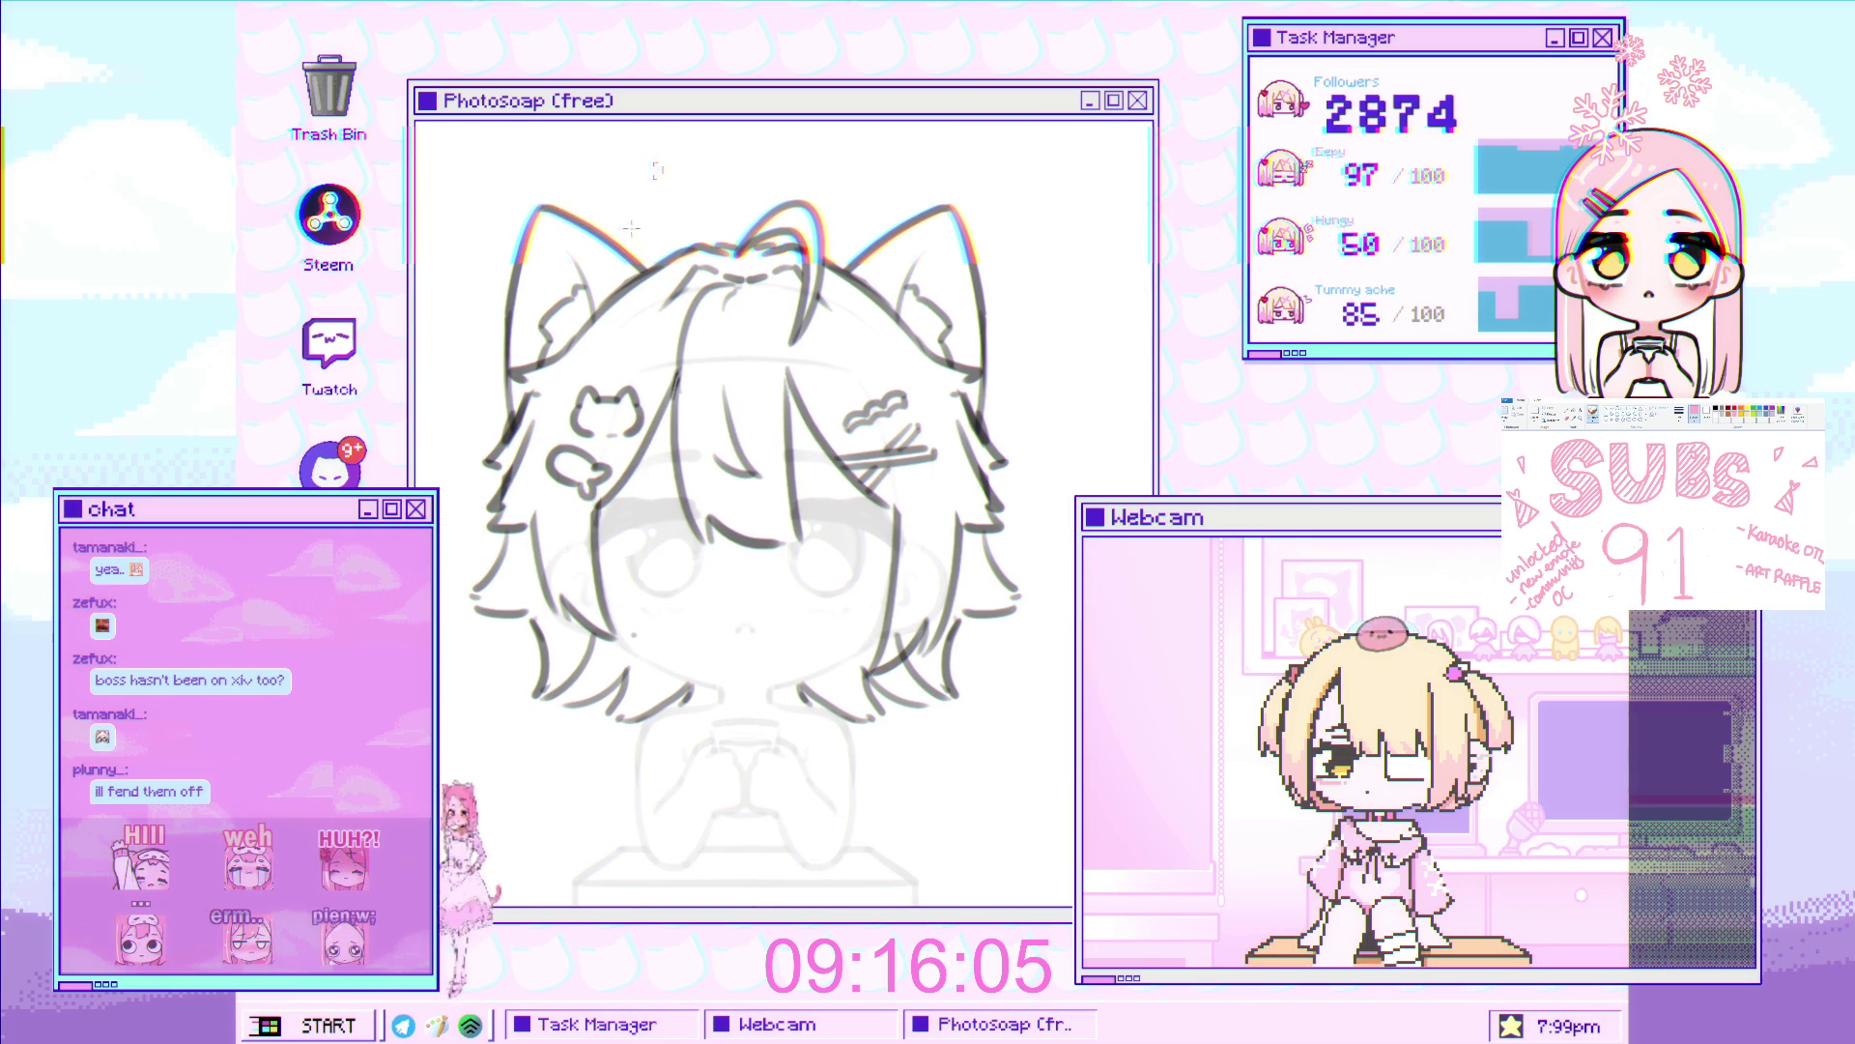
pyautogui.moveTo(658, 164); pyautogui.dragTo(460, 493)
pyautogui.hotkey('ctrl', 't')
pyautogui.moveTo(426, 386)
pyautogui.mouseDown()
pyautogui.moveTo(419, 450)
pyautogui.moveTo(674, 324)
pyautogui.mouseUp()
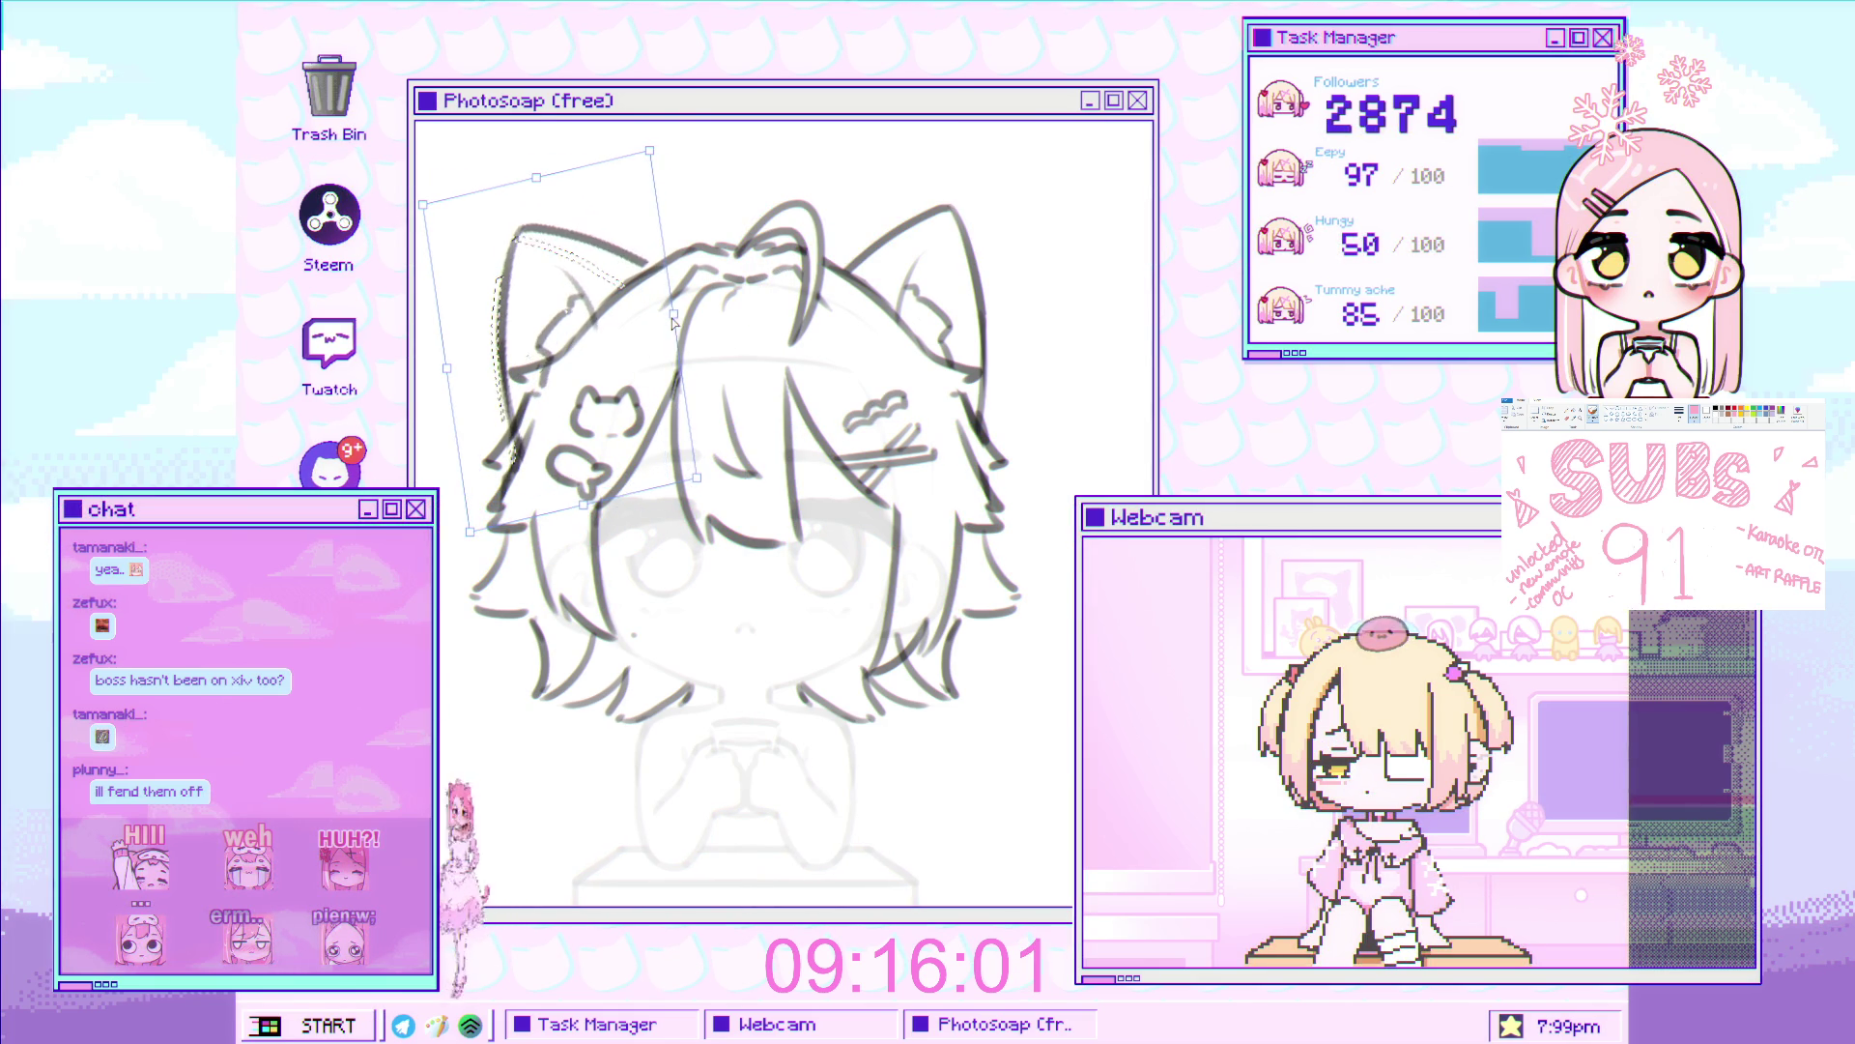
pyautogui.moveTo(624, 386); pyautogui.dragTo(621, 395)
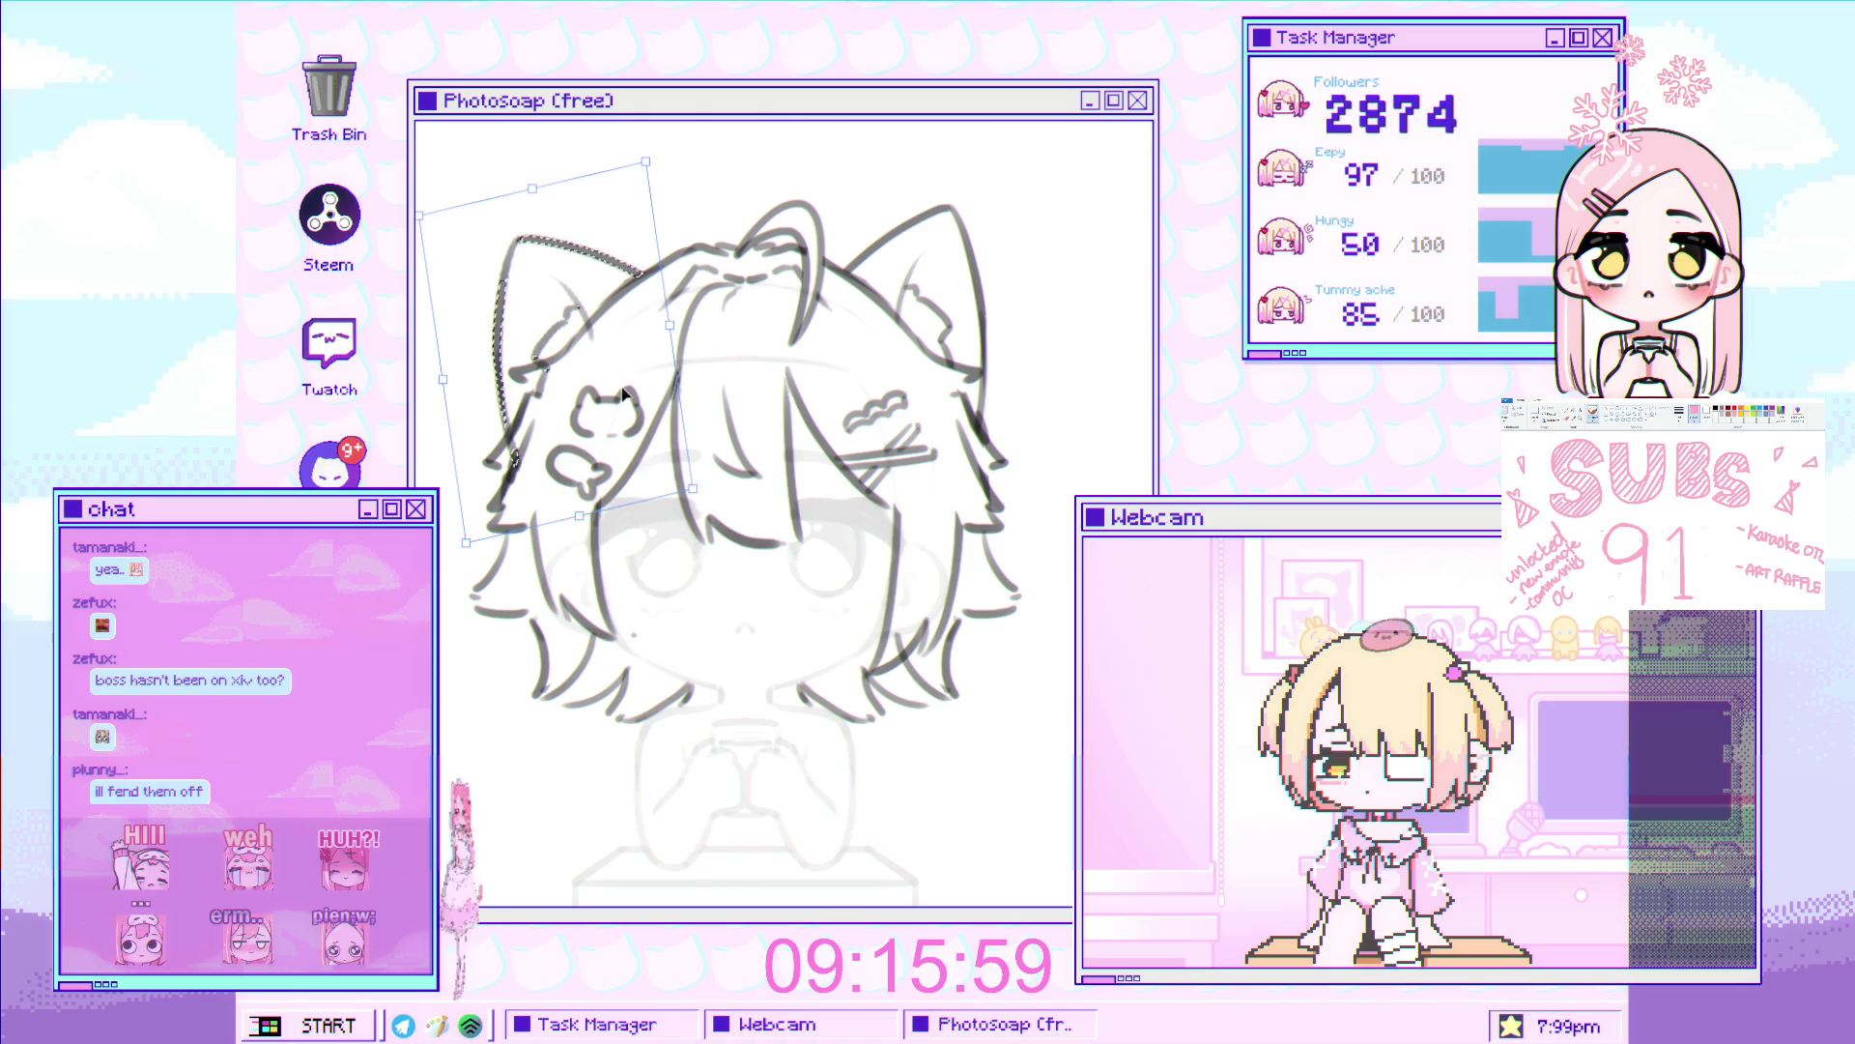
pyautogui.press('Return')
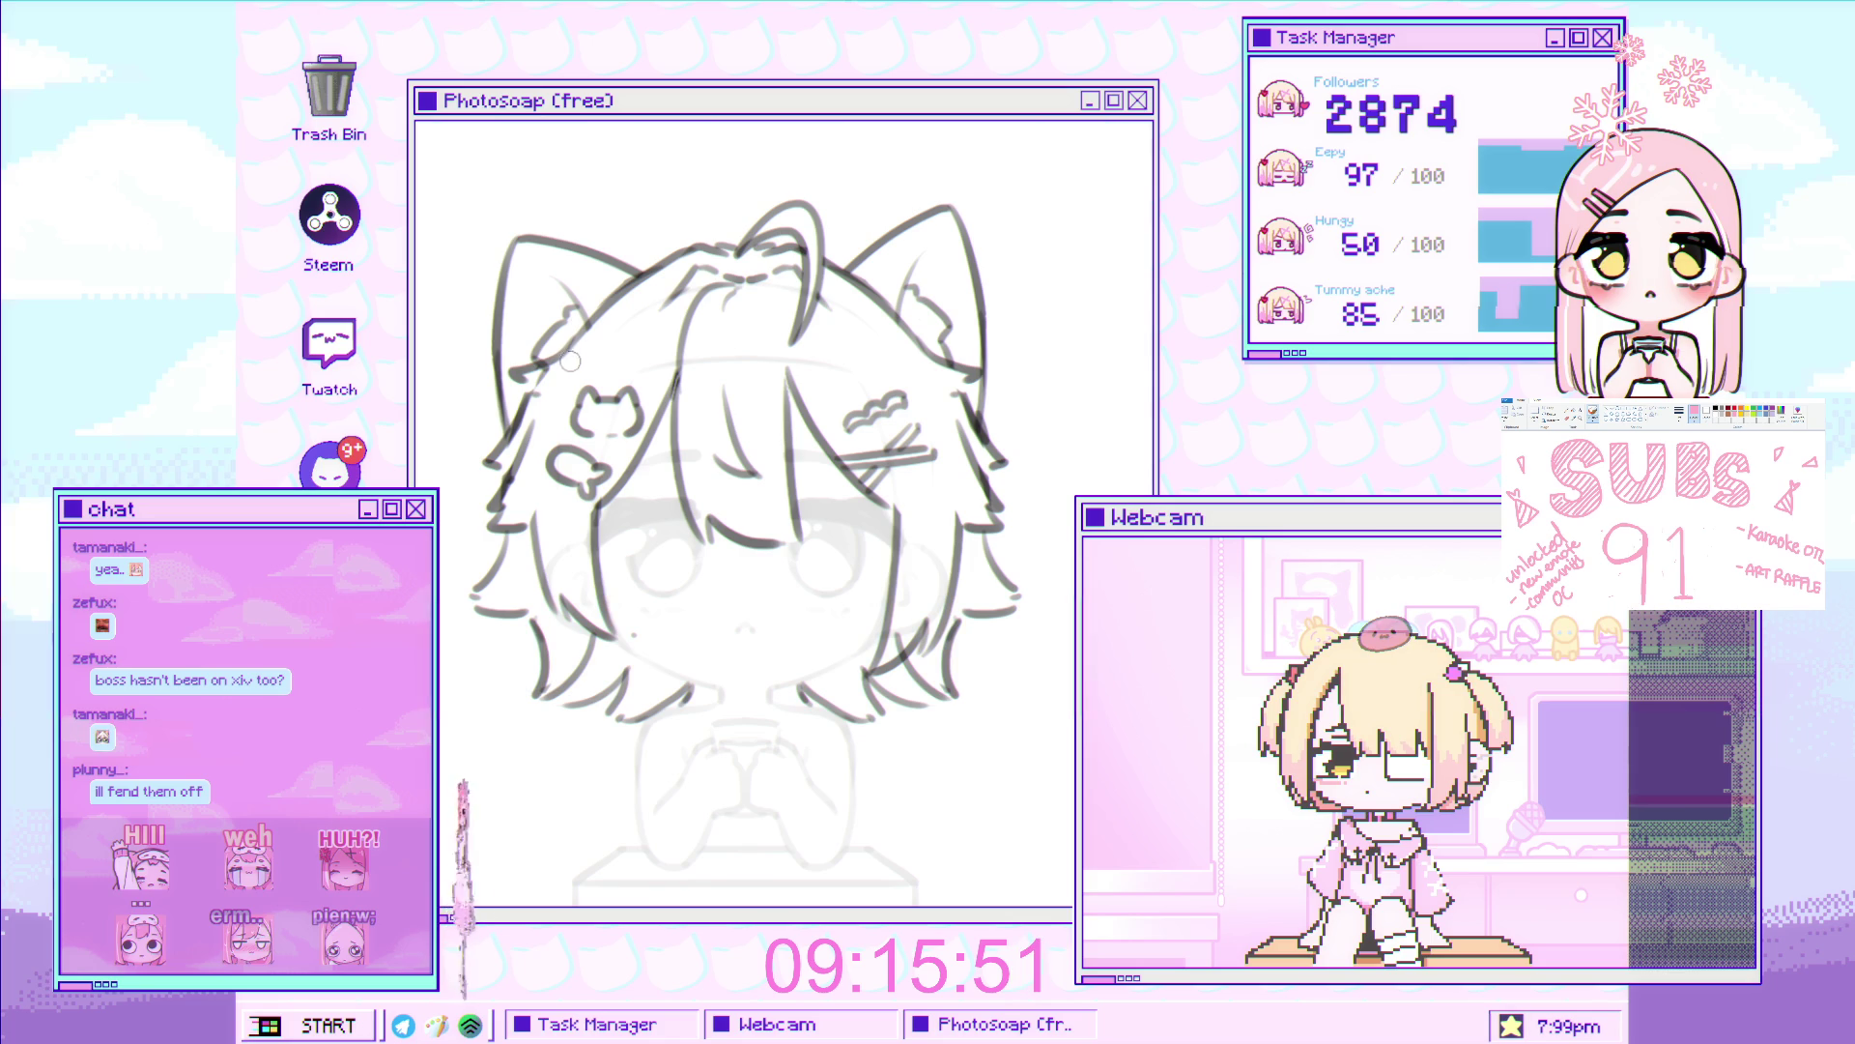
# Delete the old right ear strokes, move the replacement strokes into place, and deselect
pyautogui.scroll(3, 818, 253)
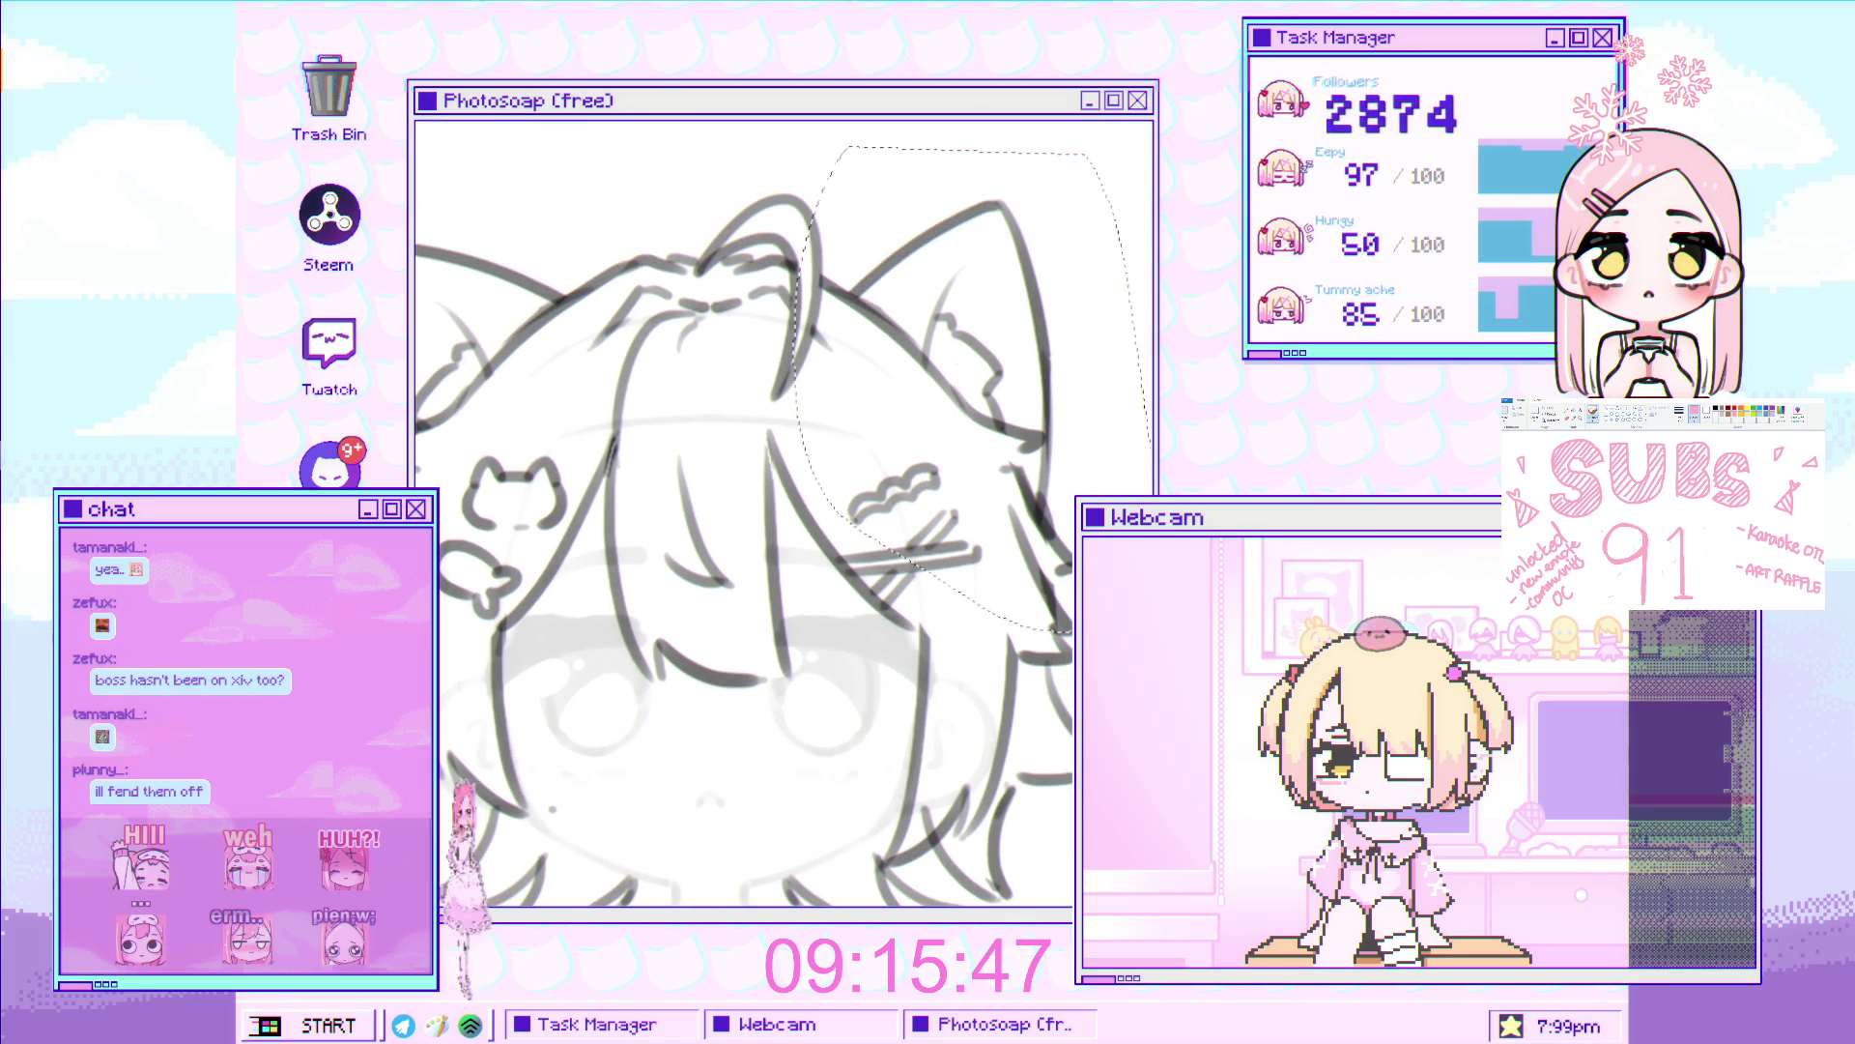
pyautogui.press('Delete')
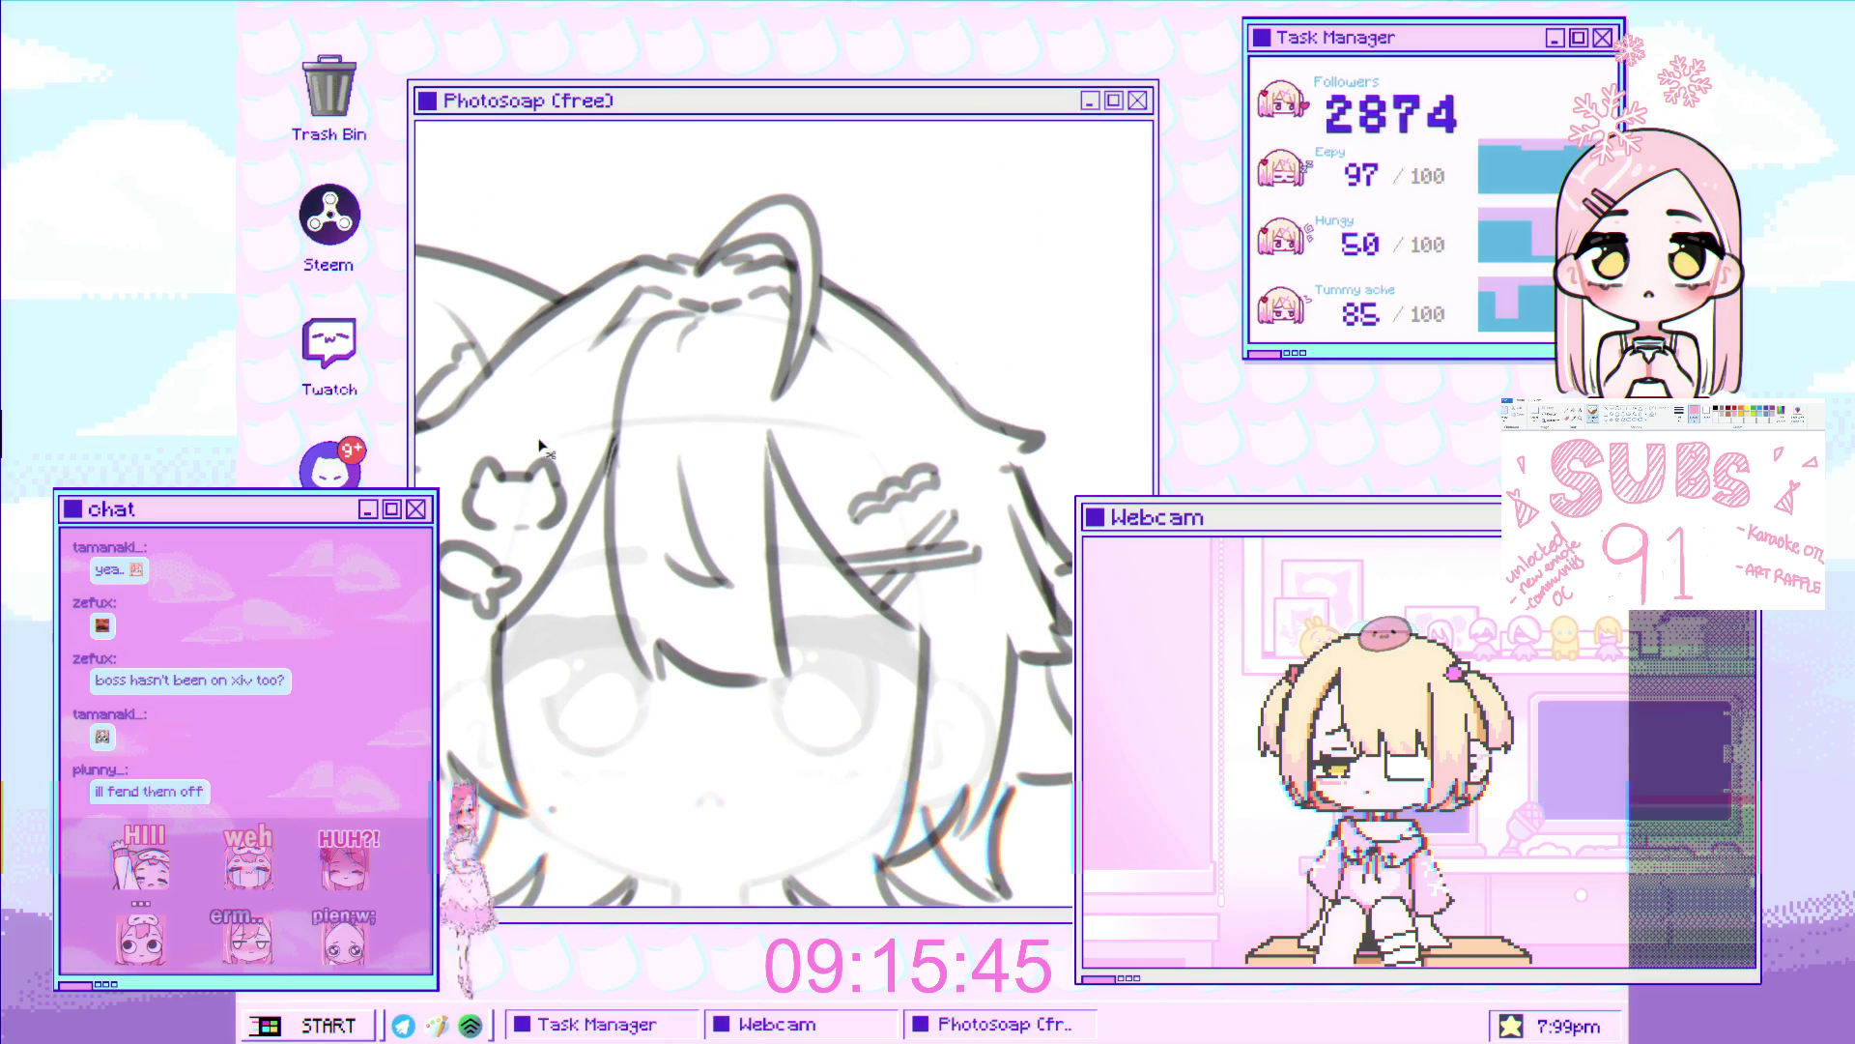
pyautogui.moveTo(543, 454)
pyautogui.mouseDown()
pyautogui.moveTo(541, 522)
pyautogui.moveTo(974, 504)
pyautogui.mouseUp()
pyautogui.hotkey('ctrl', 'd')
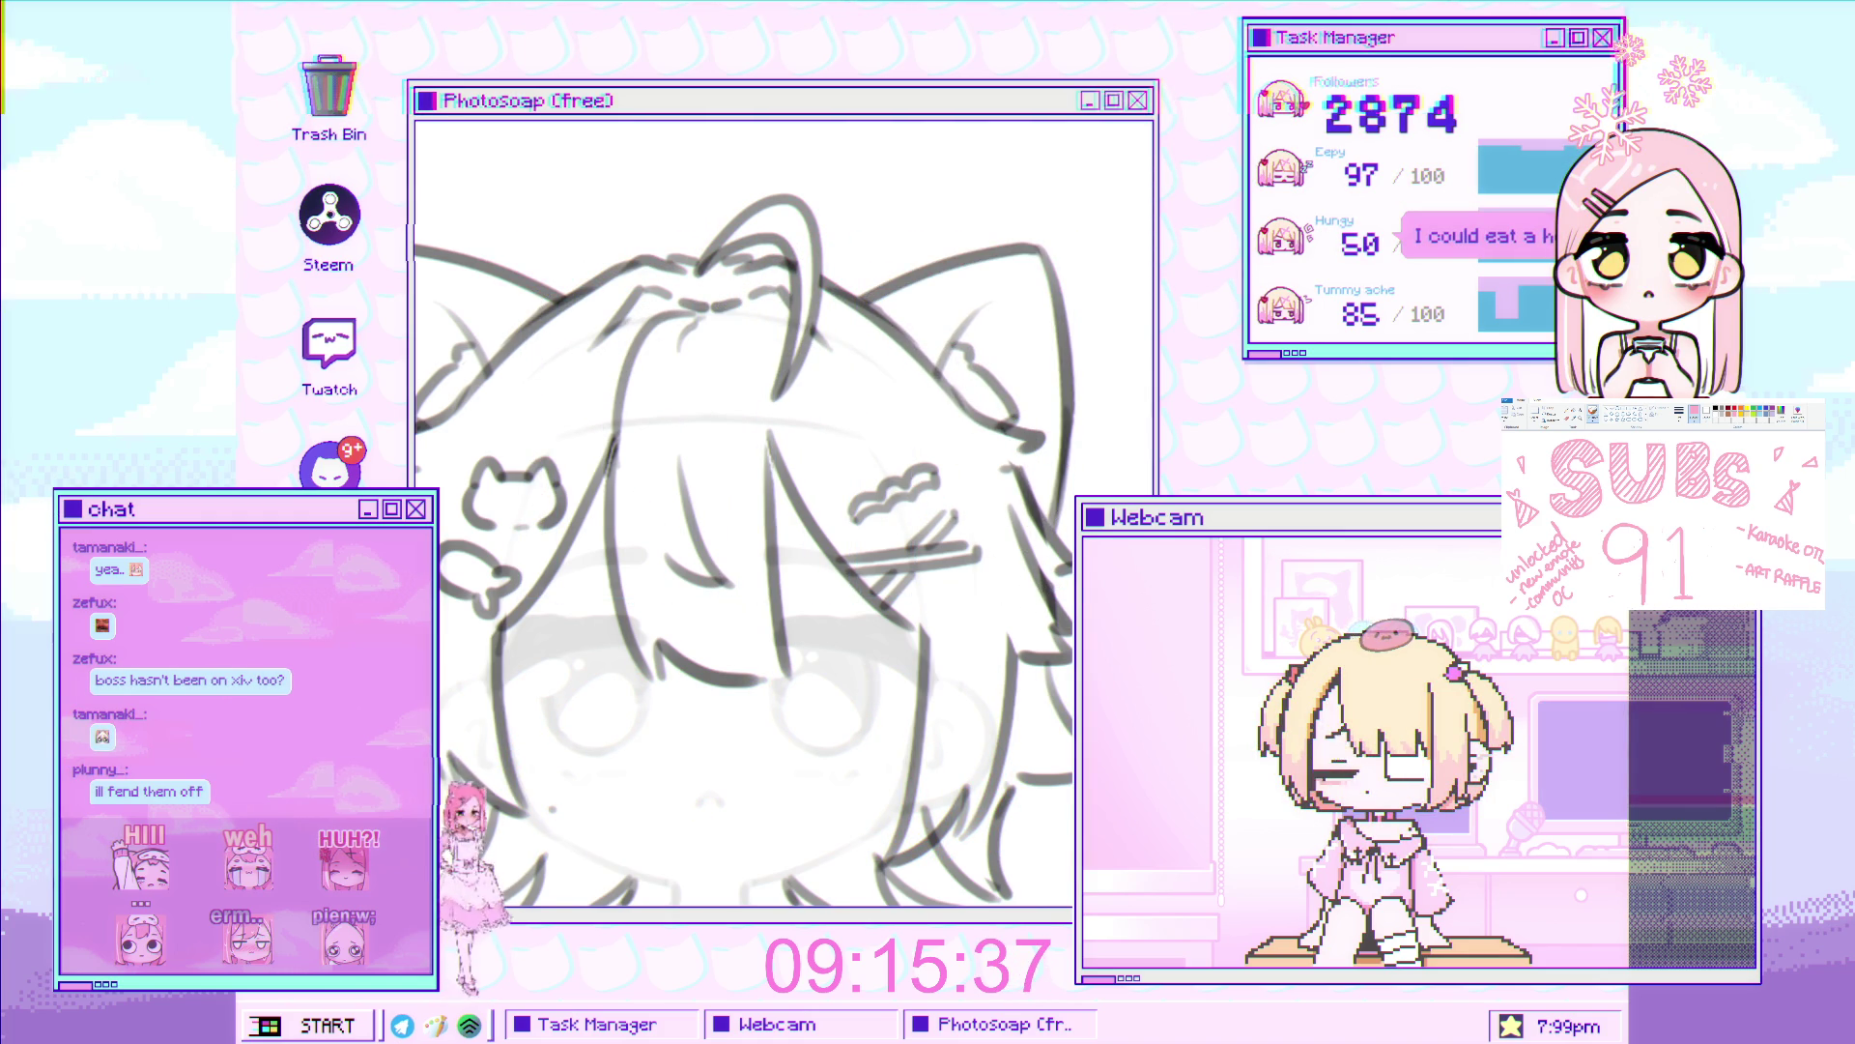
pyautogui.scroll(-3, 792, 157)
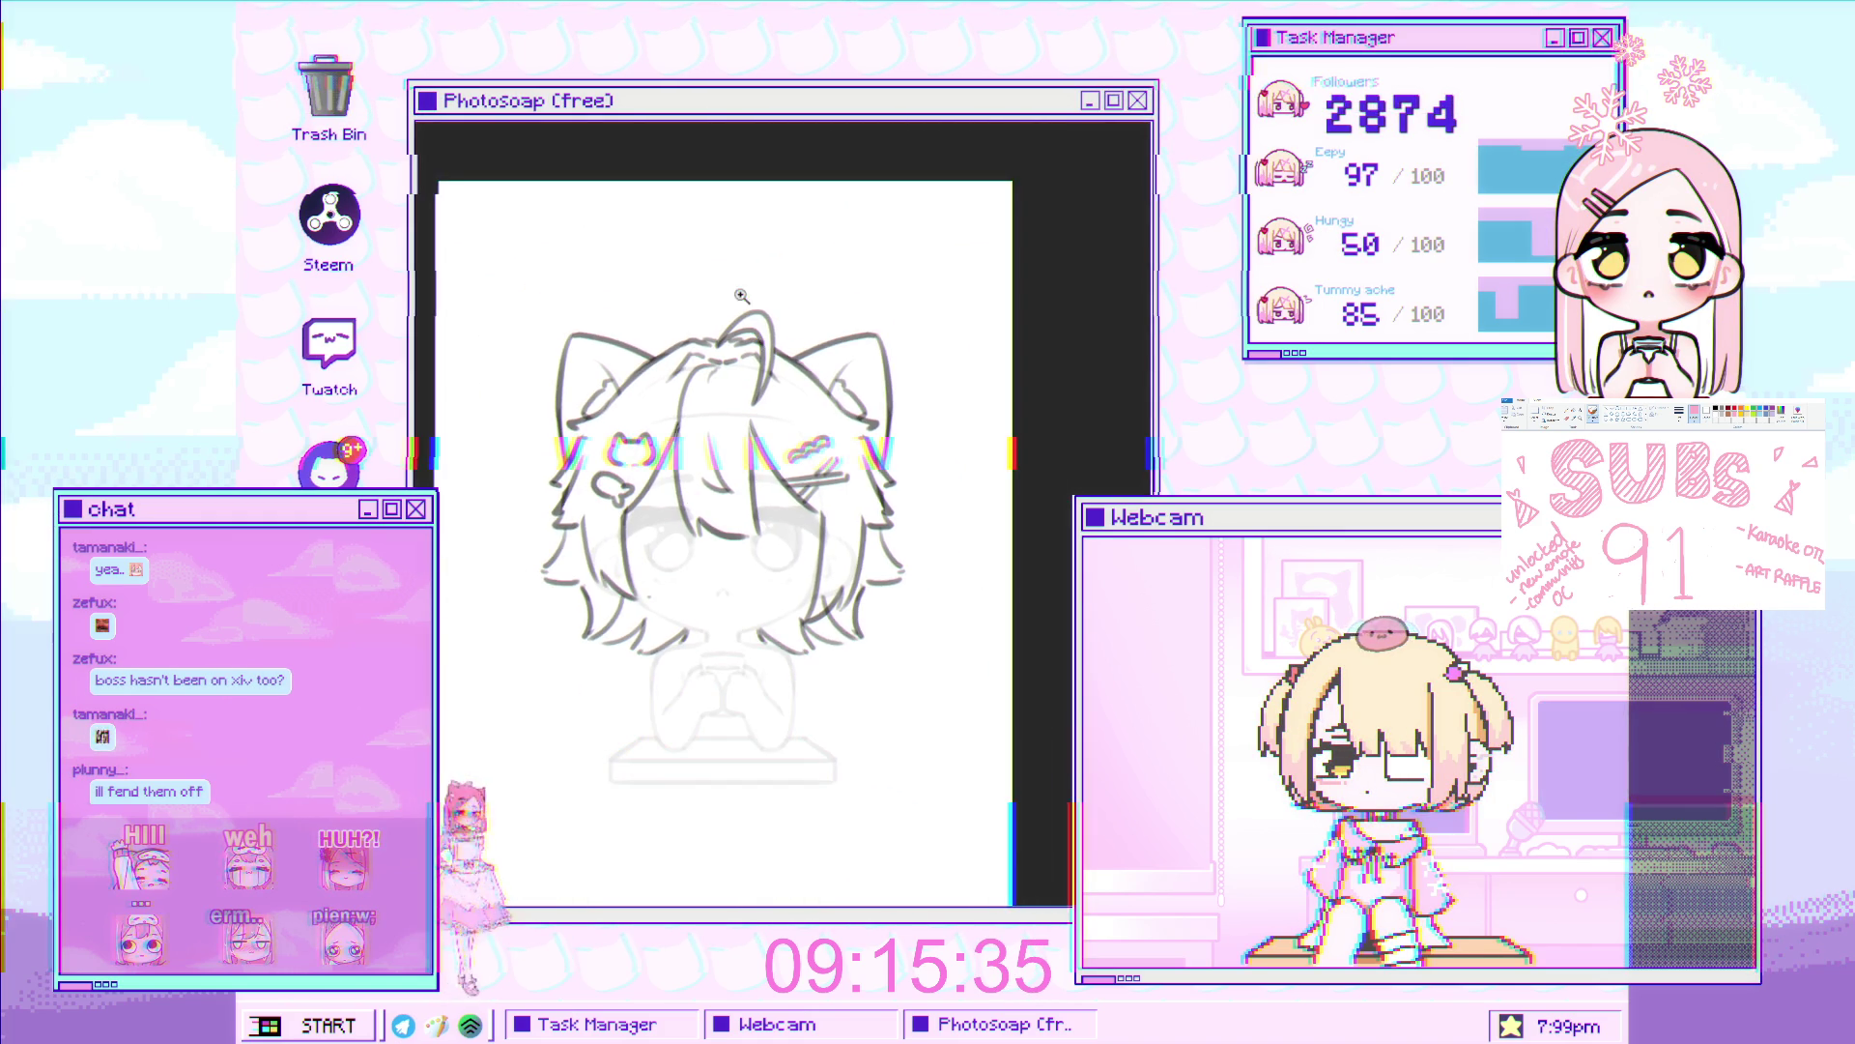
# Draw a long two-stroke hair strand down the left side of the face toward the hands
pyautogui.scroll(-2, 792, 156)
pyautogui.scroll(5, 846, 363)
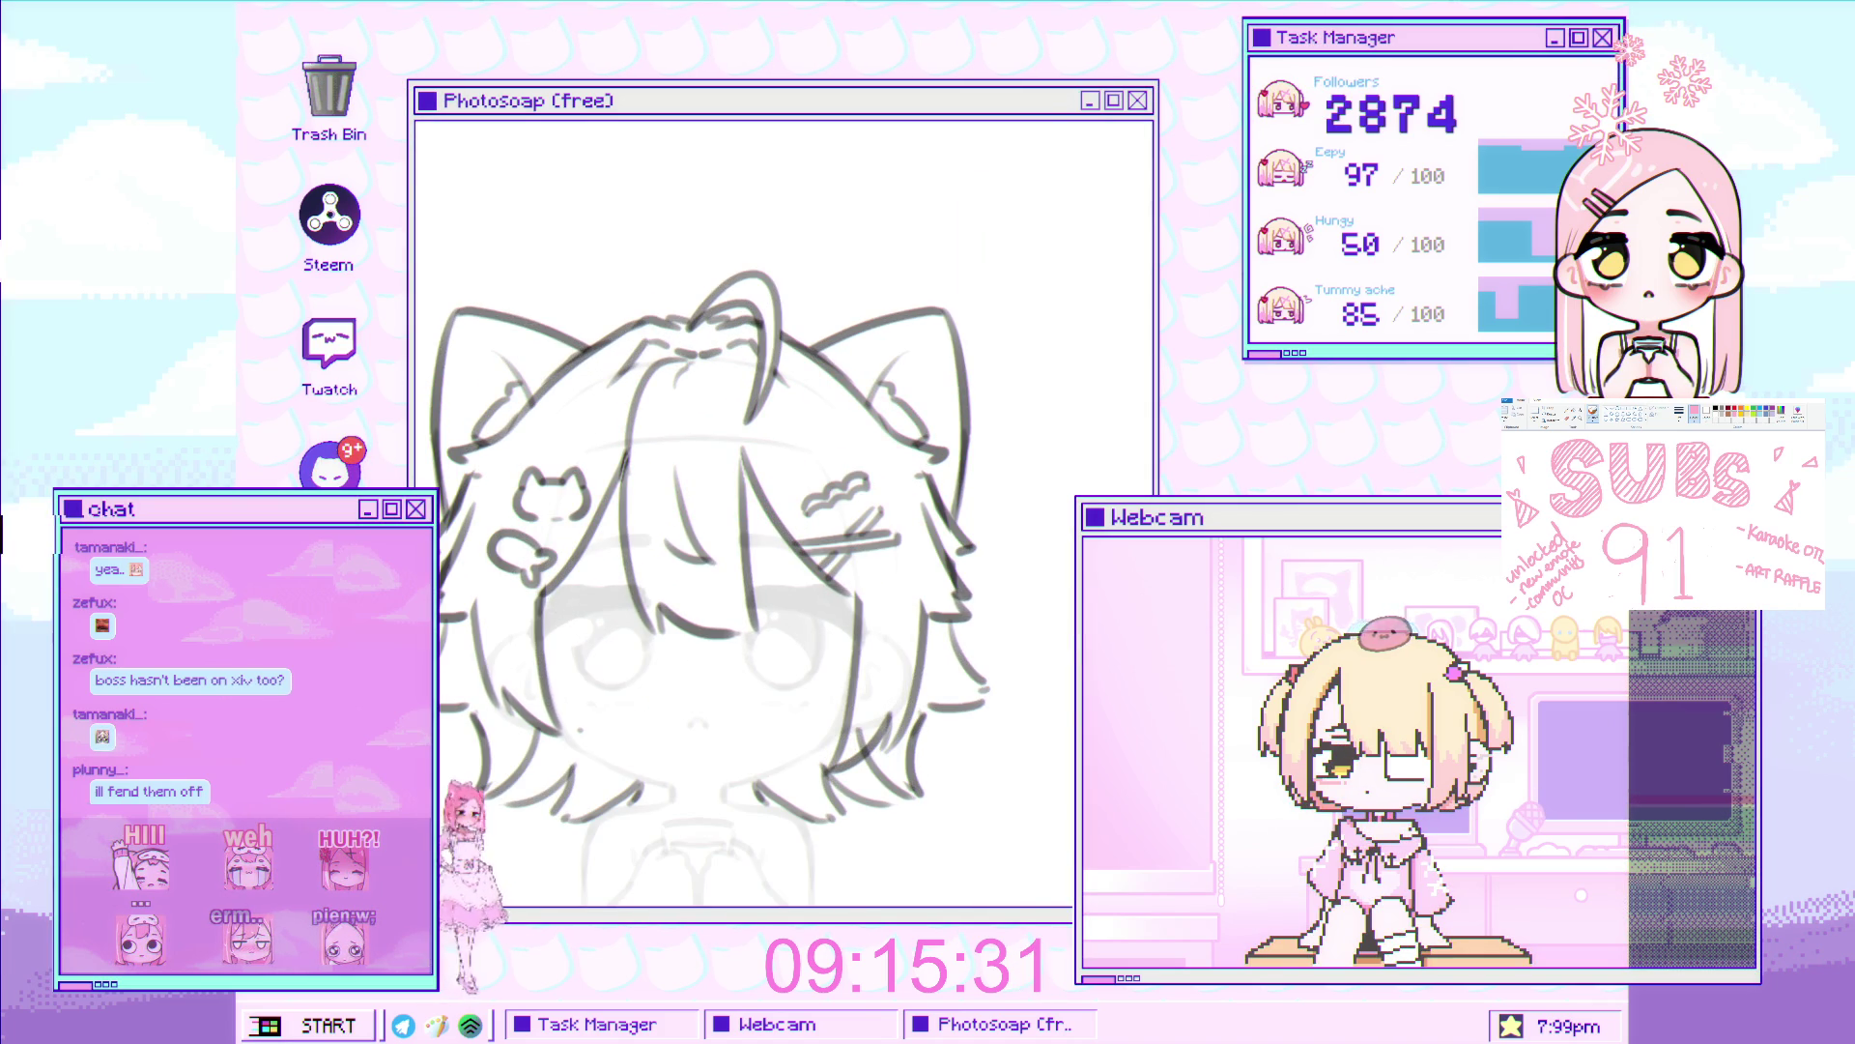
pyautogui.scroll(-5, 783, 512)
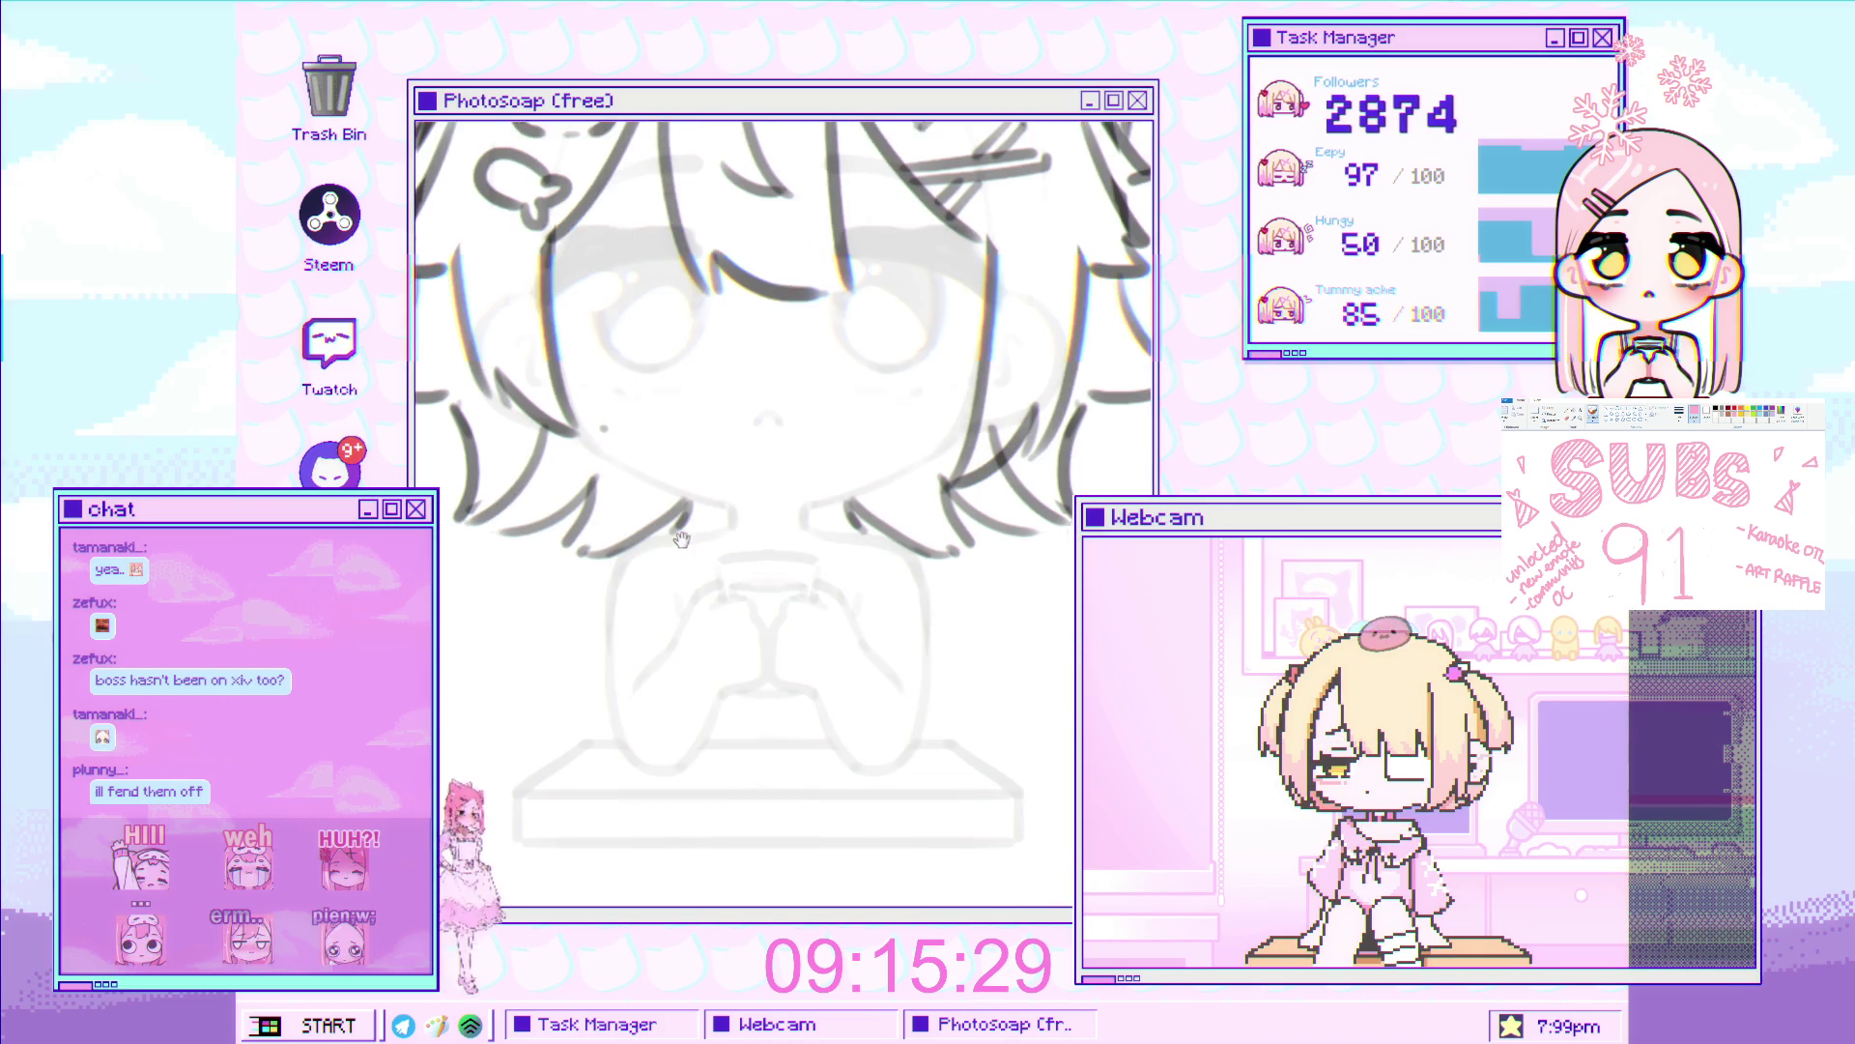
pyautogui.moveTo(577, 504); pyautogui.dragTo(547, 630)
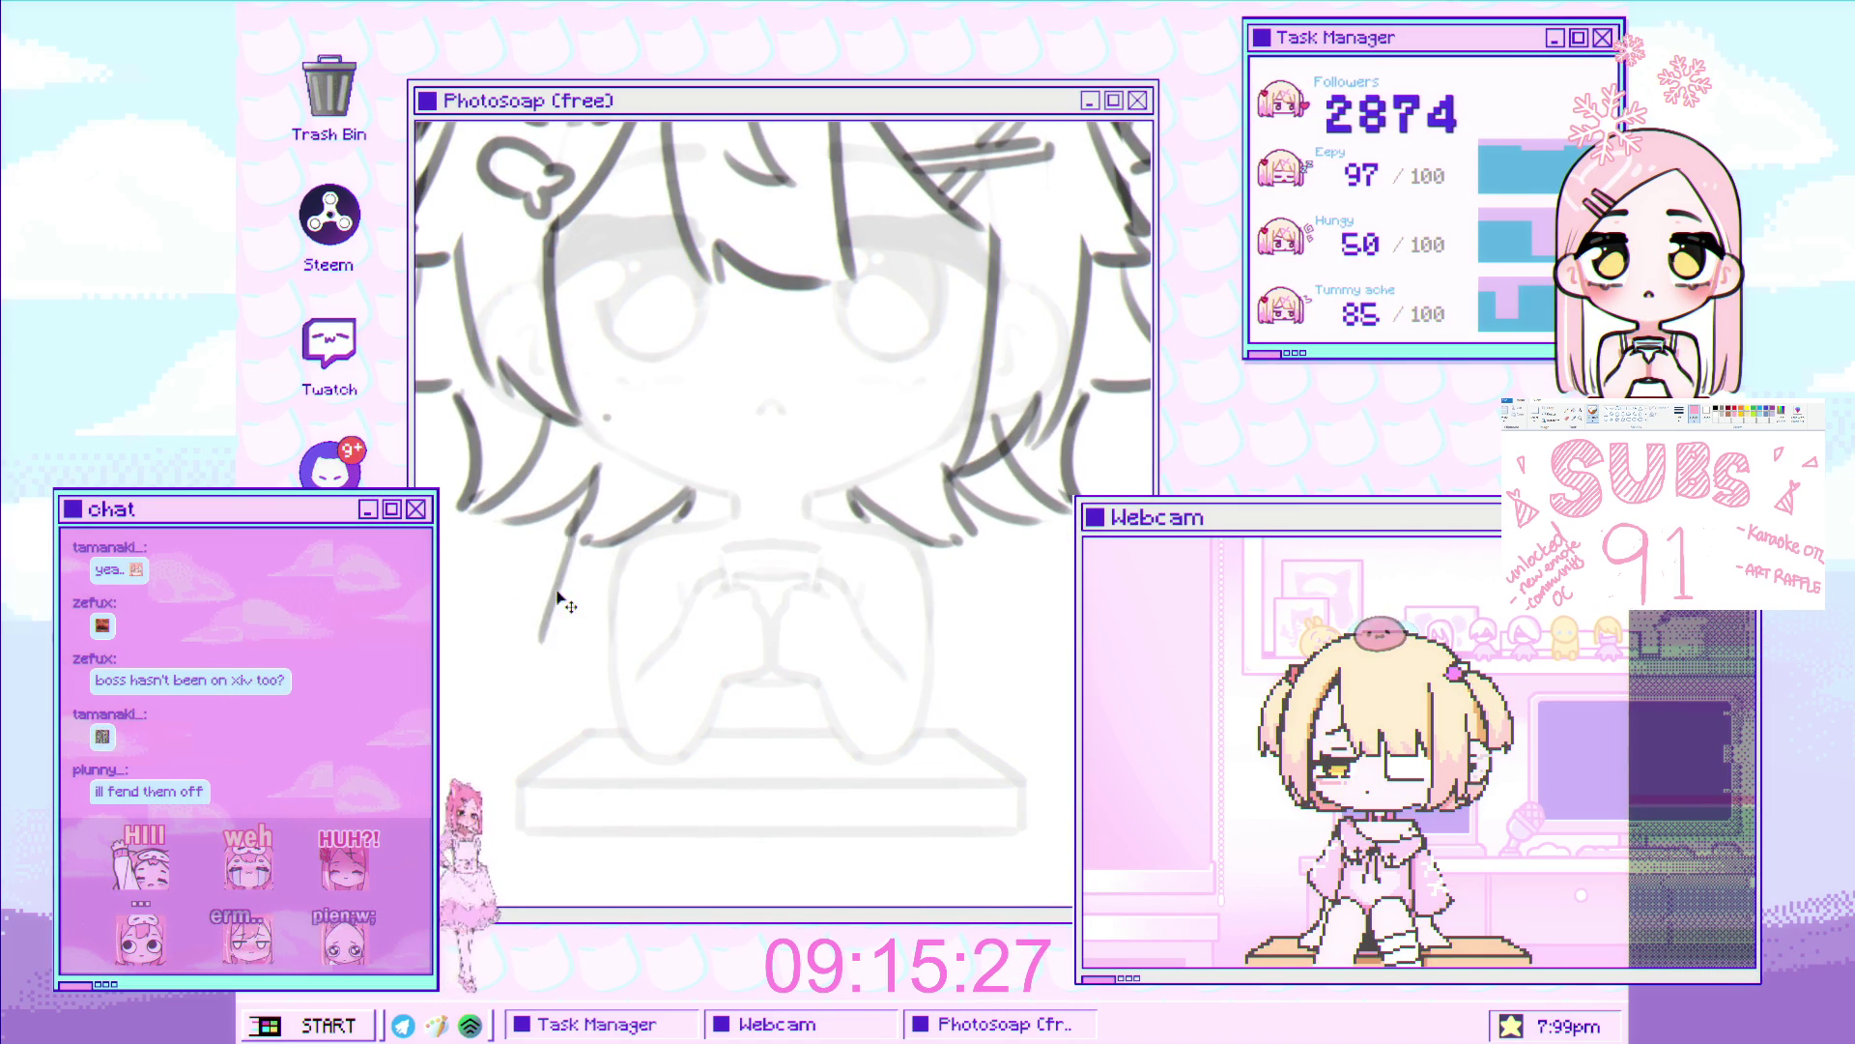
pyautogui.moveTo(547, 744)
pyautogui.mouseDown()
pyautogui.moveTo(570, 570)
pyautogui.moveTo(599, 727)
pyautogui.mouseUp()
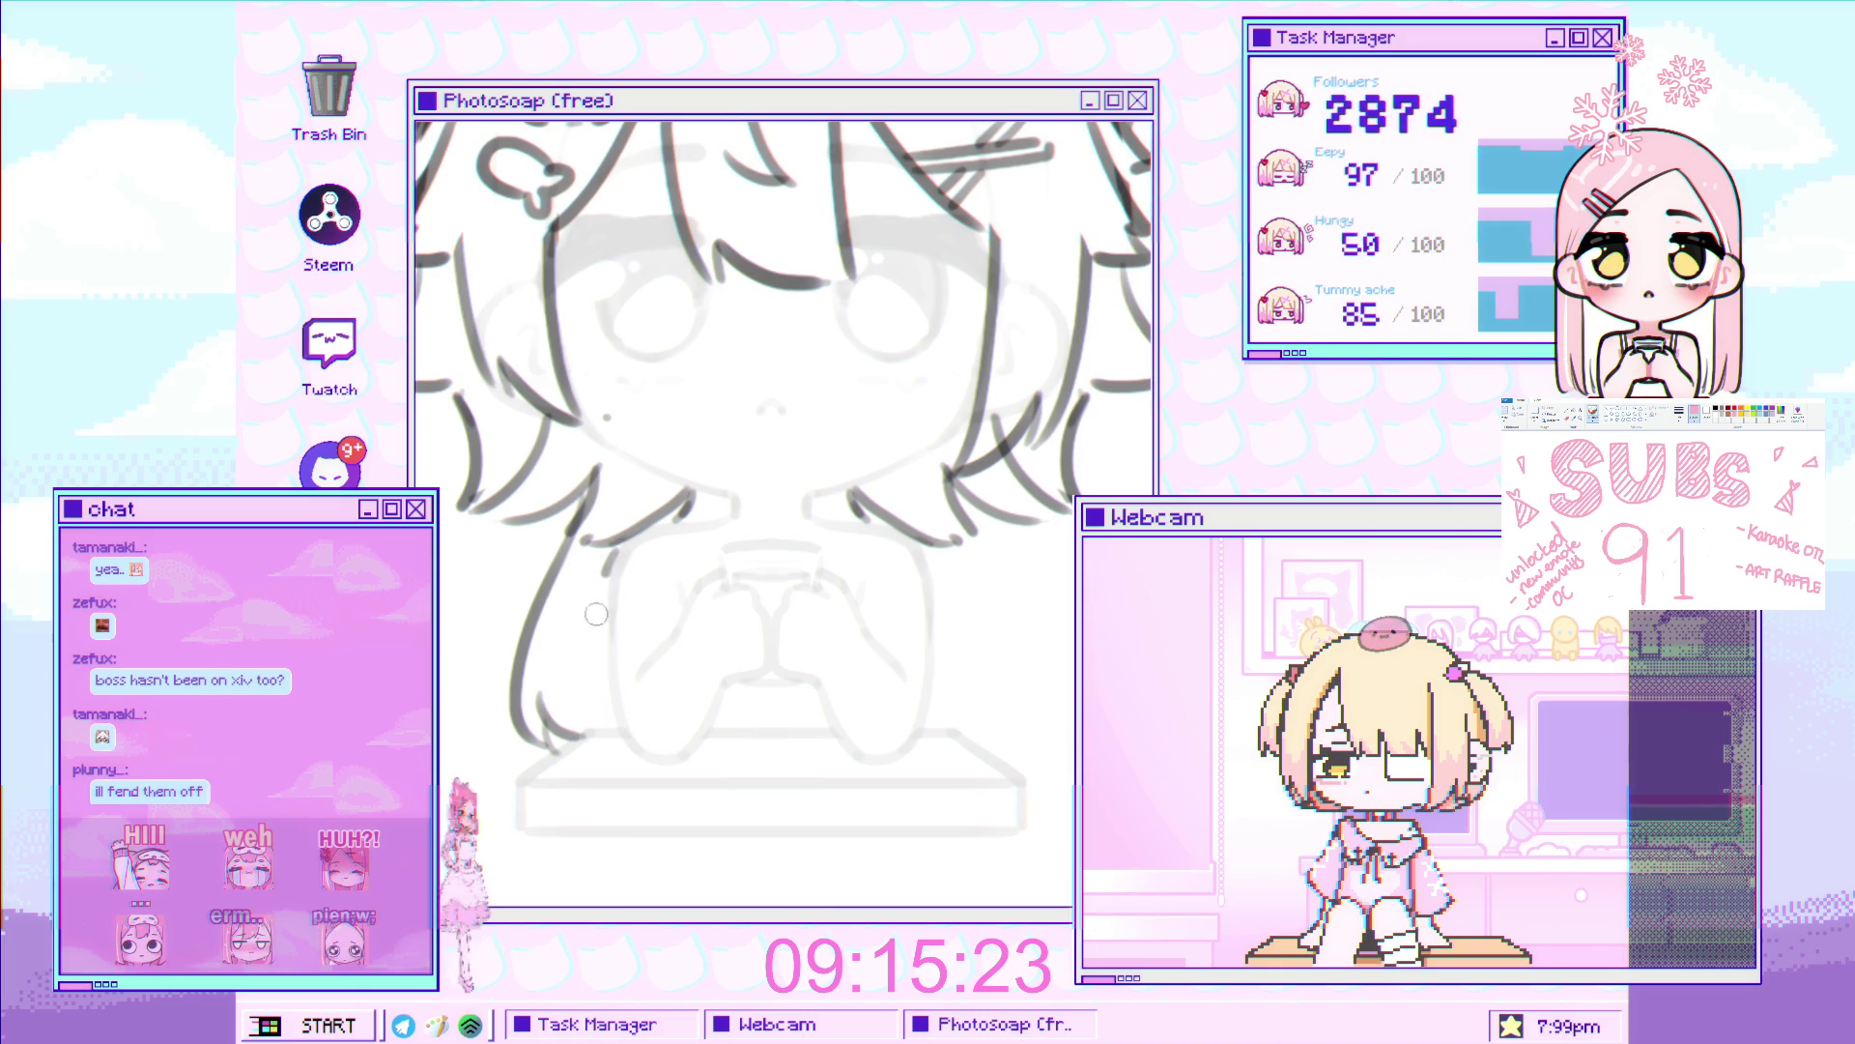
pyautogui.scroll(-3, 660, 656)
pyautogui.scroll(3, 754, 597)
pyautogui.scroll(2, 754, 596)
pyautogui.scroll(-3, 753, 596)
pyautogui.scroll(3, 754, 596)
pyautogui.moveTo(724, 506); pyautogui.dragTo(768, 572)
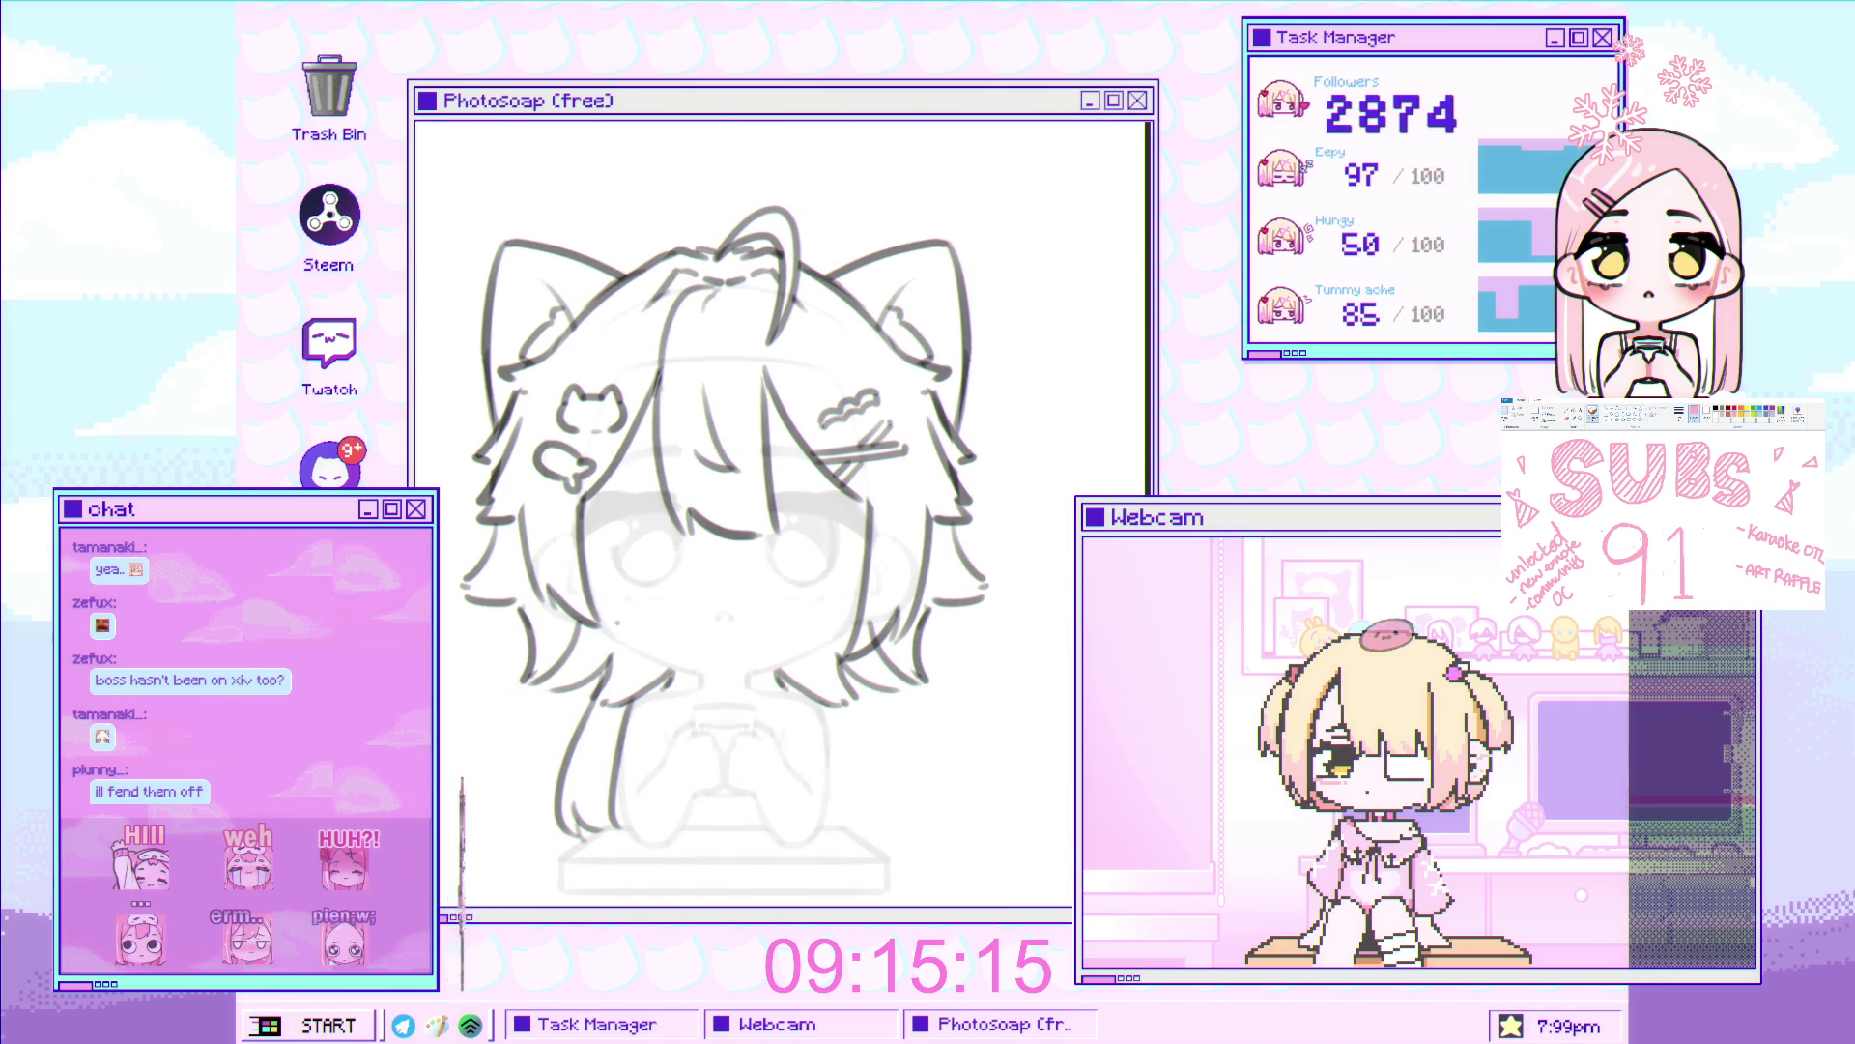
pyautogui.scroll(5, 806, 544)
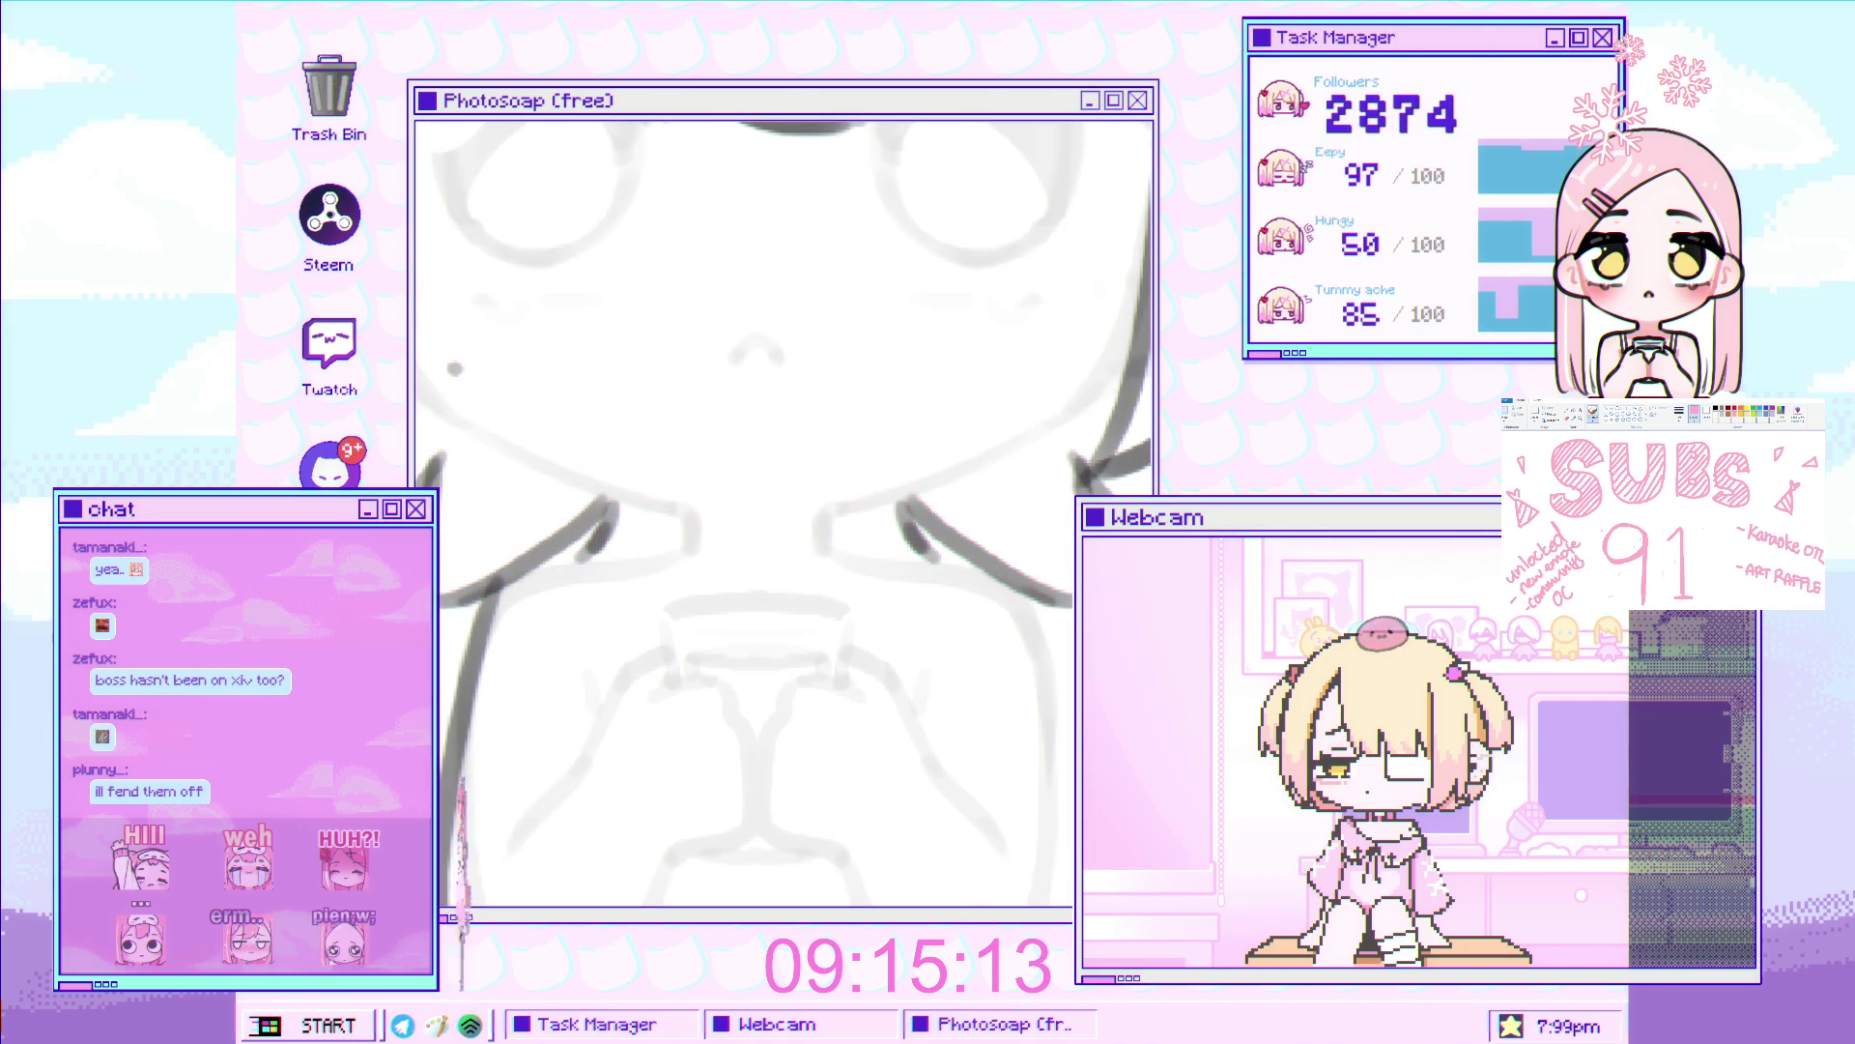
# Ink a mirrored arm line beside the hands, redrawing it darker and extending it downward
pyautogui.scroll(1, 774, 539)
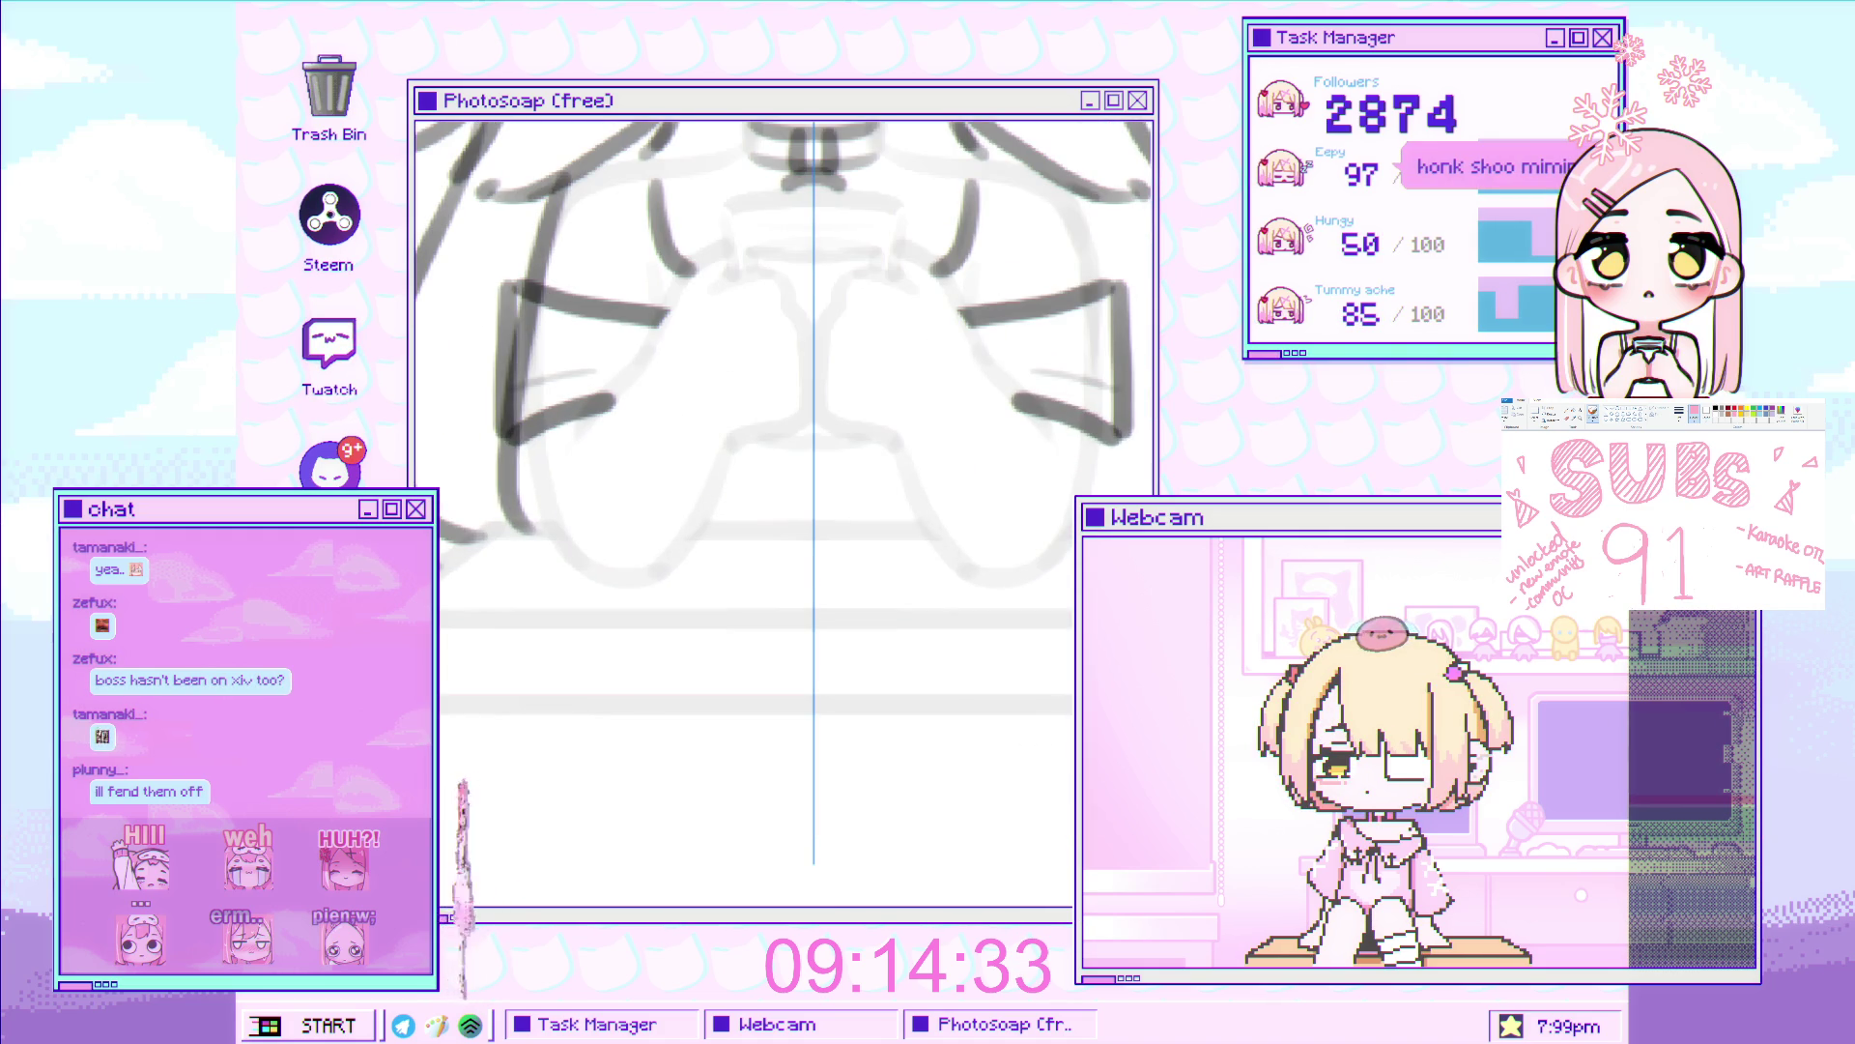
pyautogui.moveTo(665, 416); pyautogui.dragTo(734, 580)
pyautogui.moveTo(710, 478)
pyautogui.mouseDown()
pyautogui.moveTo(740, 610)
pyautogui.moveTo(715, 613)
pyautogui.moveTo(666, 561)
pyautogui.moveTo(695, 609)
pyautogui.moveTo(661, 686)
pyautogui.mouseUp()
pyautogui.scroll(-3, 662, 686)
pyautogui.scroll(3, 721, 544)
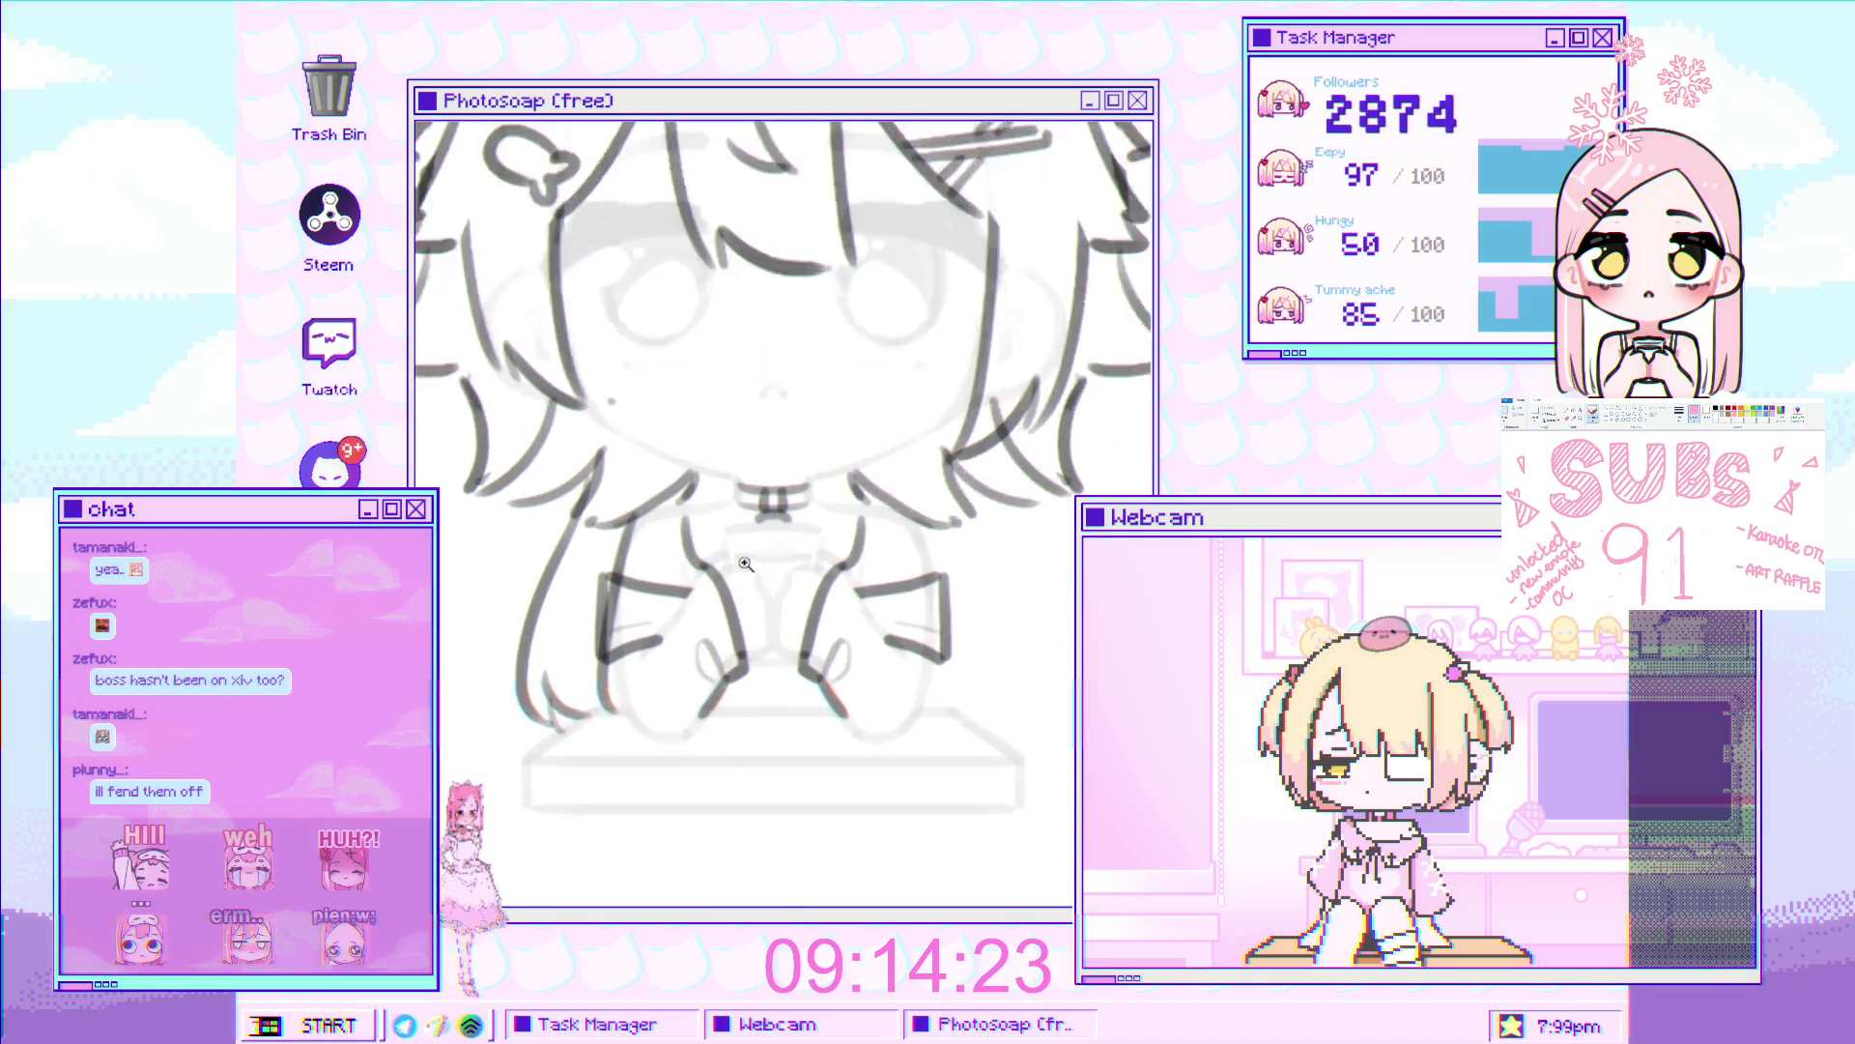
pyautogui.scroll(-3, 706, 583)
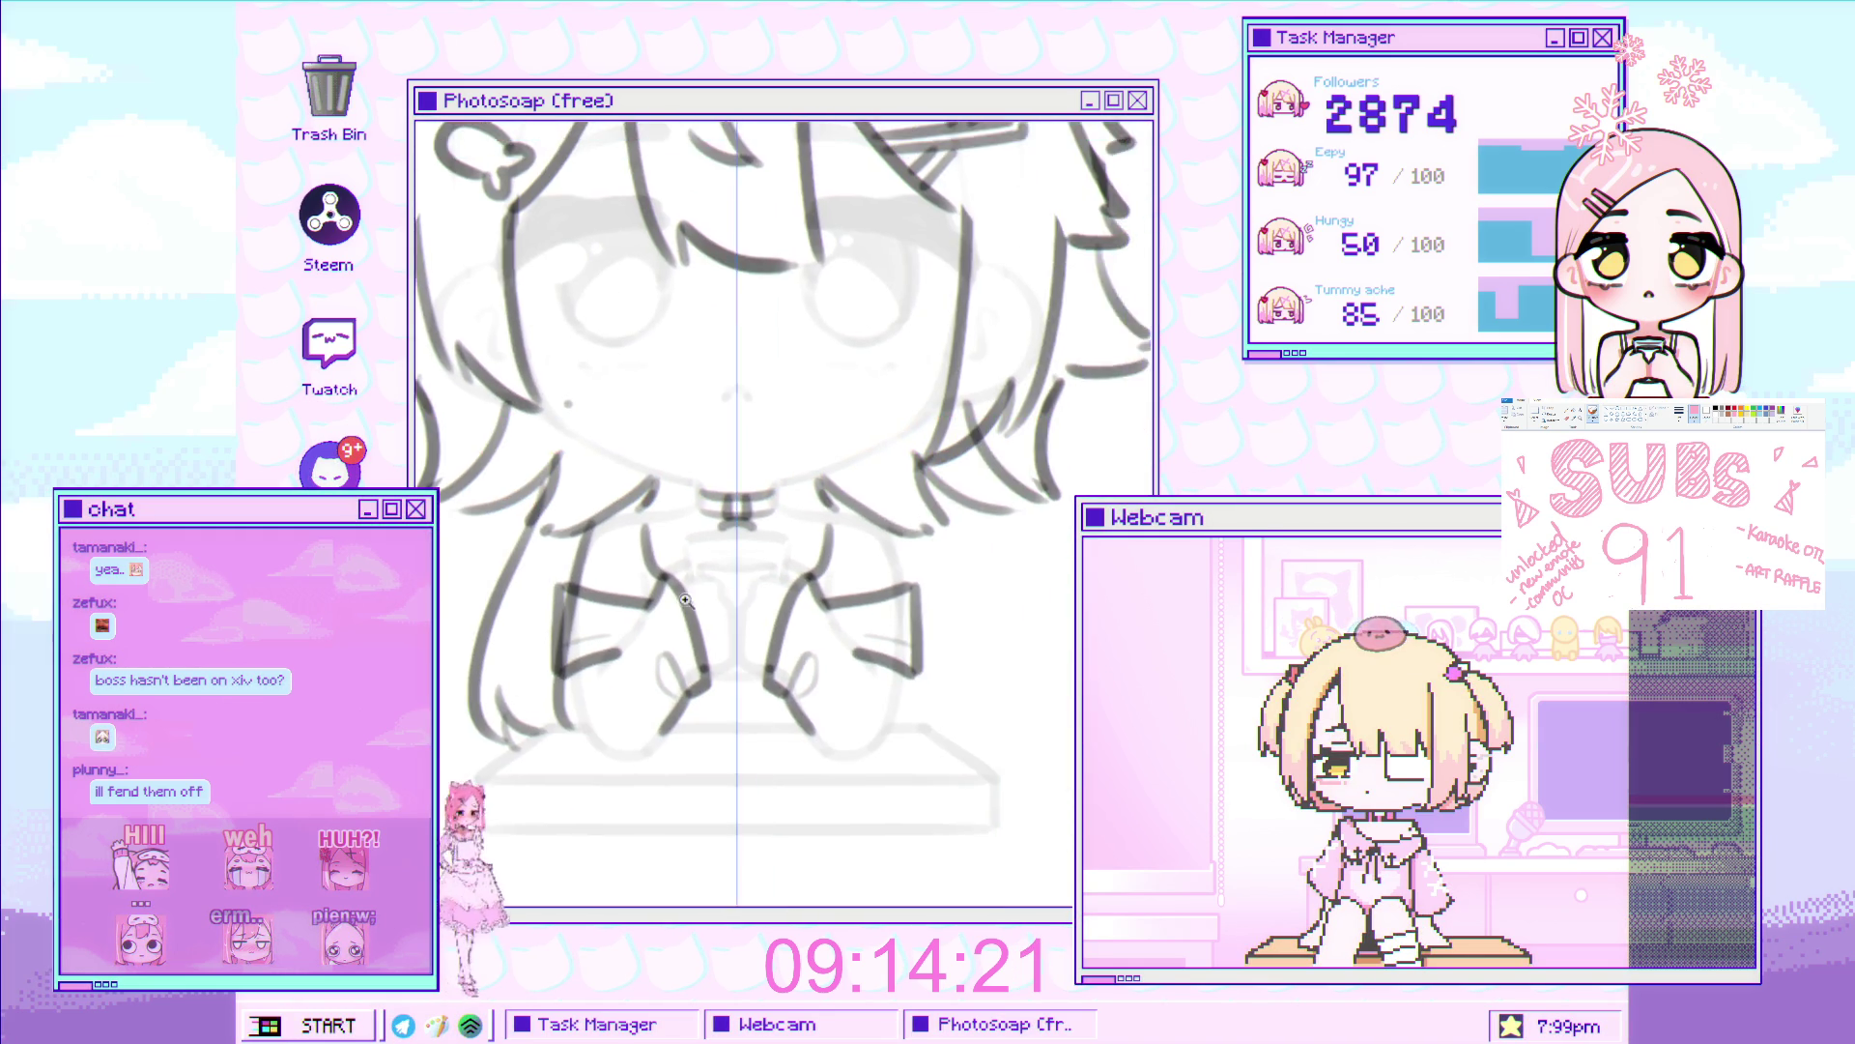
pyautogui.scroll(3, 727, 611)
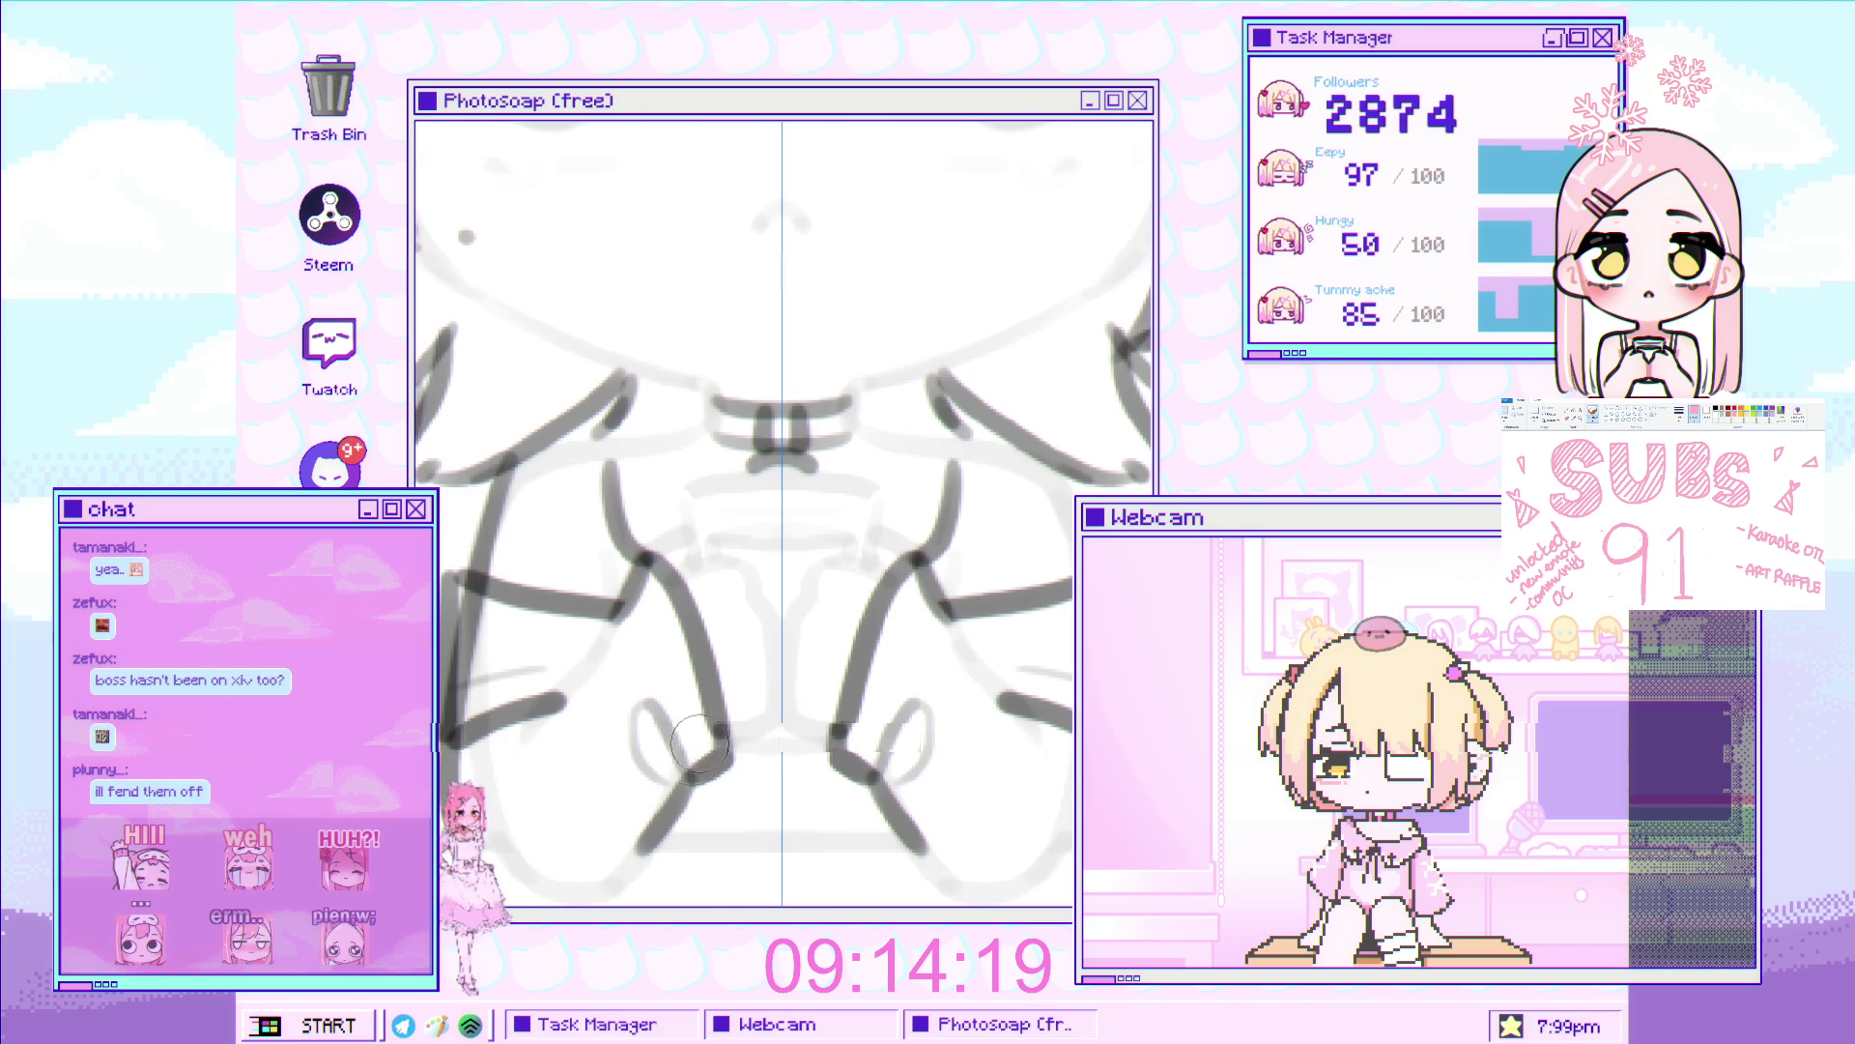
pyautogui.scroll(-2, 629, 730)
pyautogui.scroll(2, 579, 737)
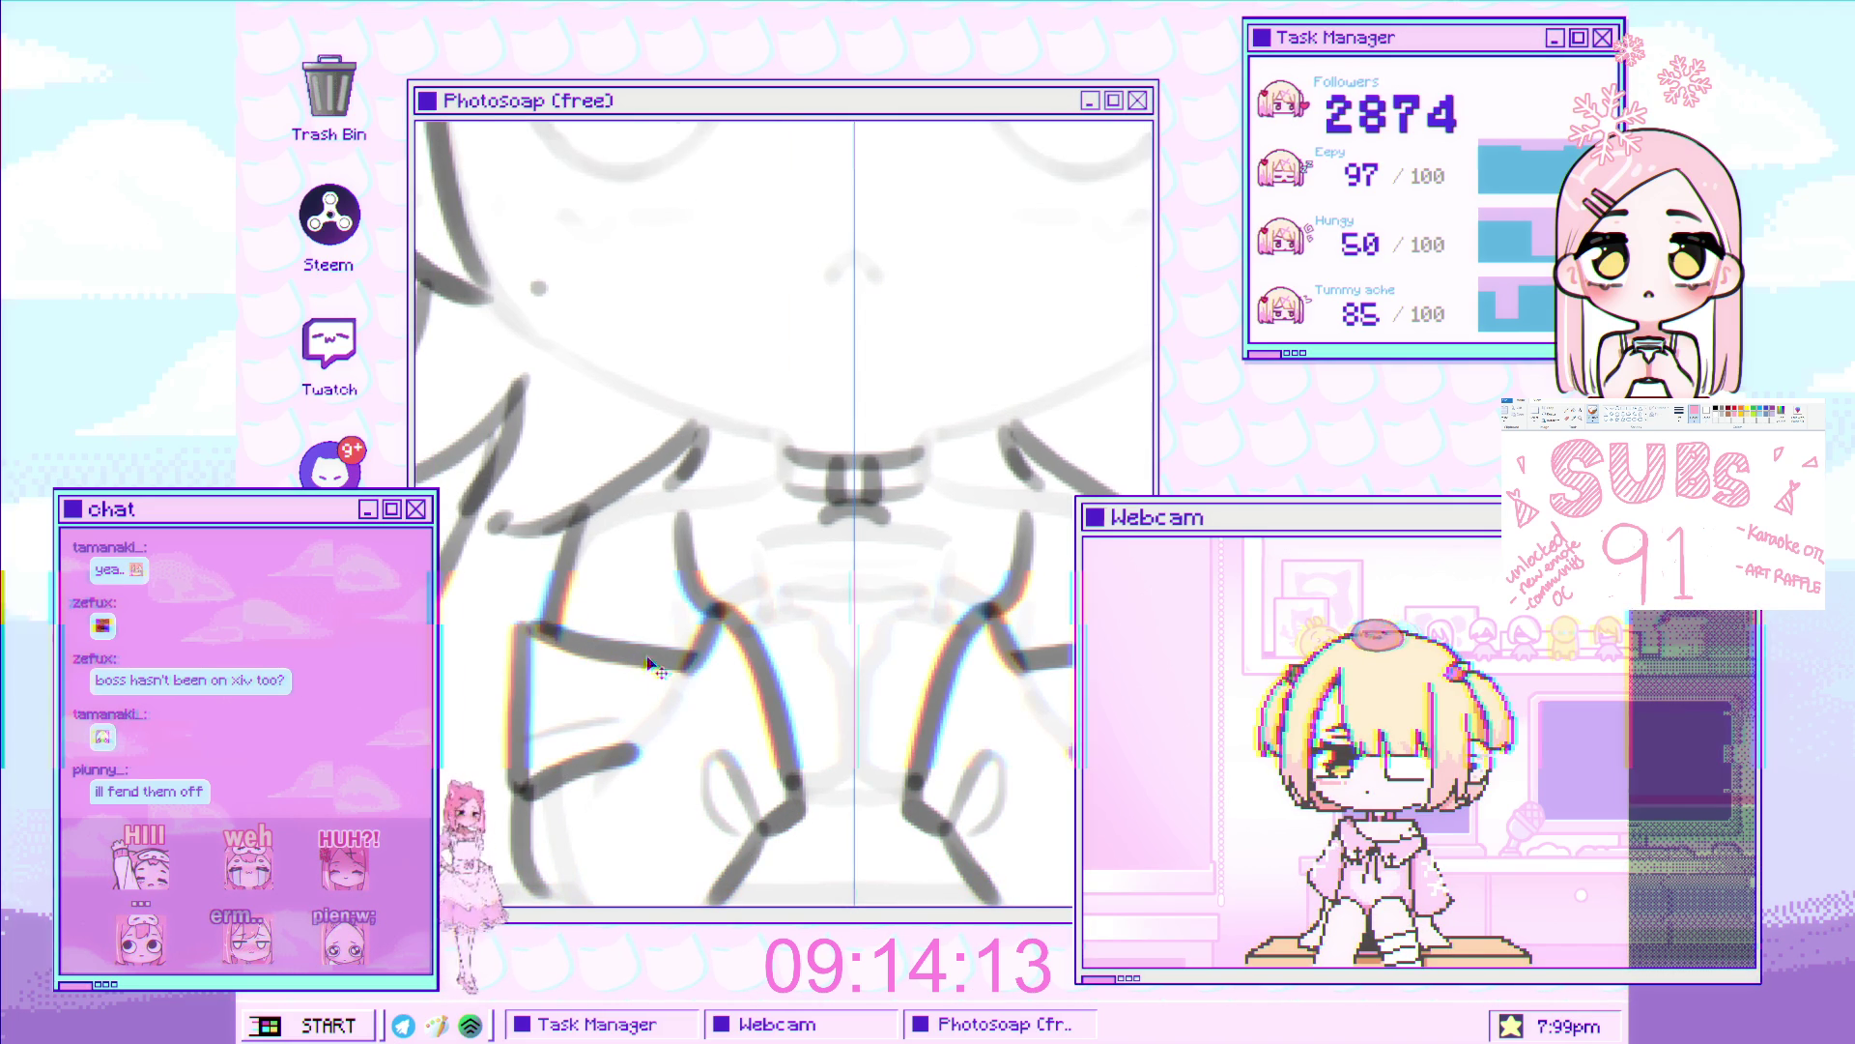
pyautogui.scroll(-5, 650, 669)
pyautogui.scroll(-2, 760, 619)
pyautogui.scroll(3, 856, 572)
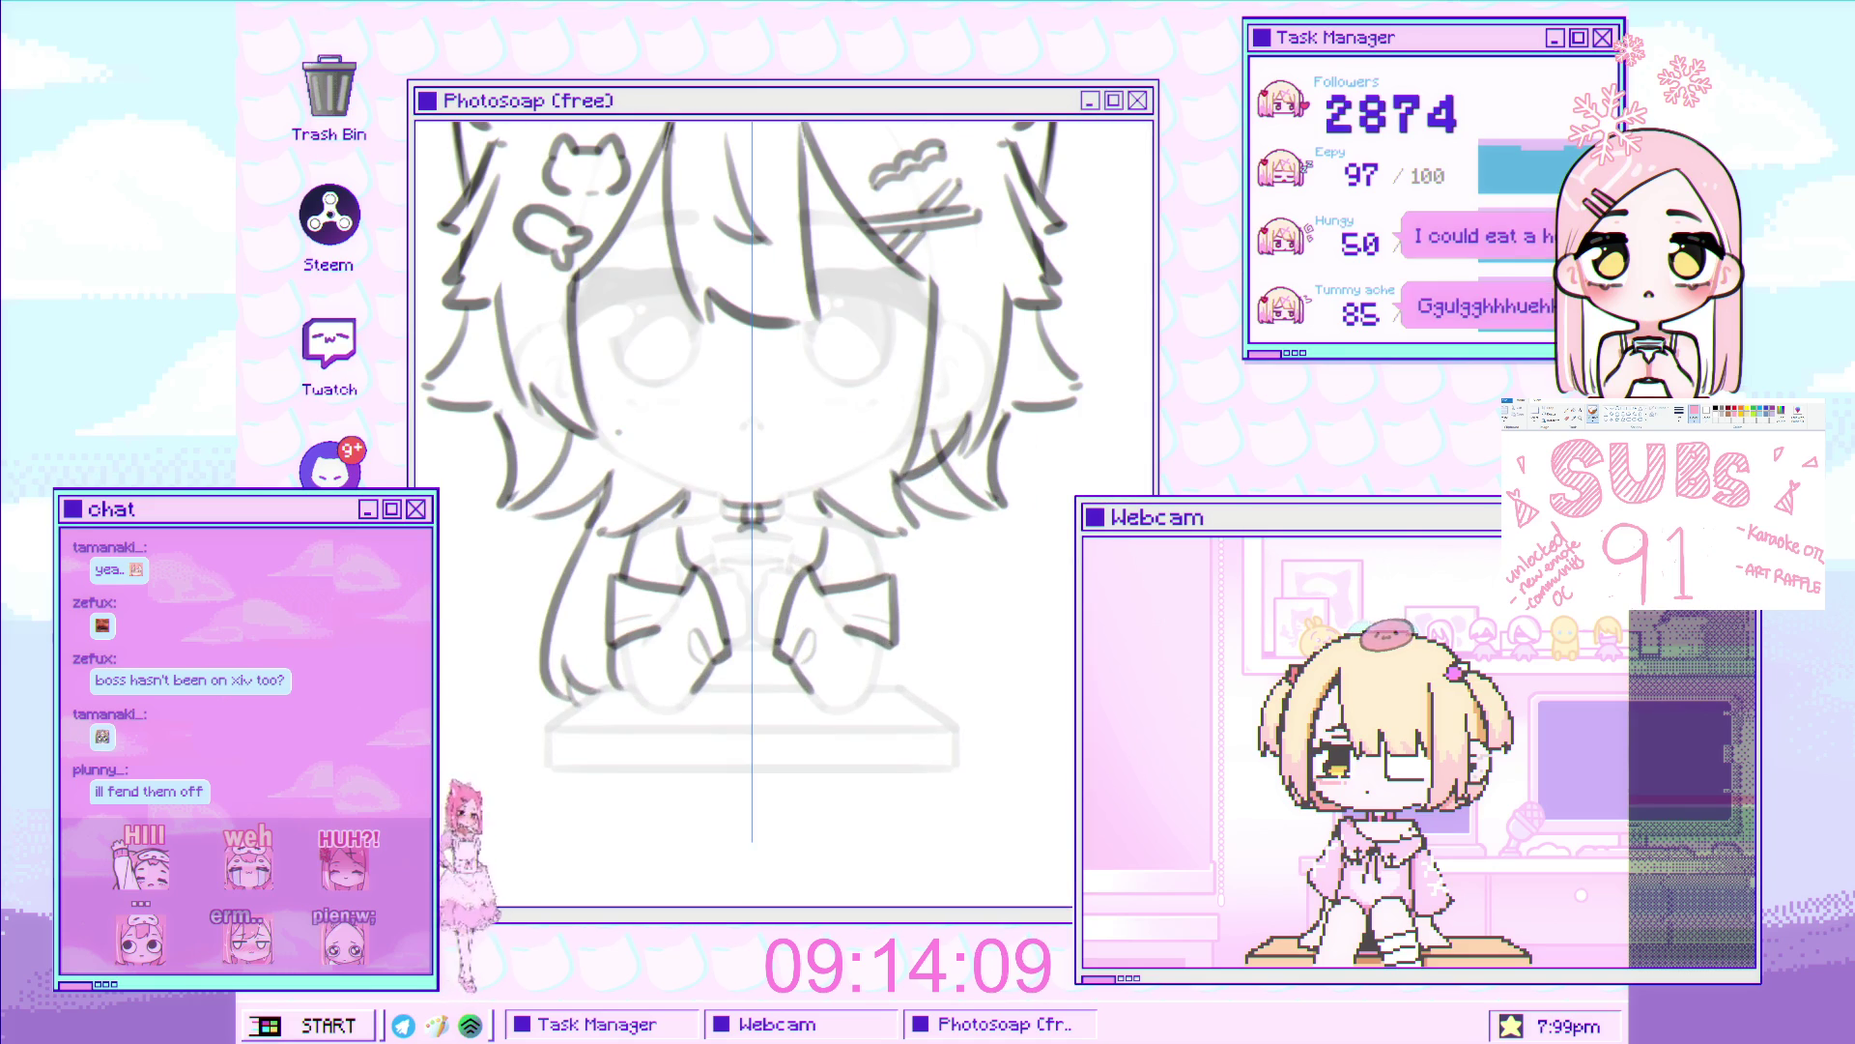
pyautogui.scroll(-3, 675, 652)
pyautogui.scroll(-1, 675, 652)
pyautogui.scroll(2, 801, 584)
pyautogui.scroll(2, 801, 584)
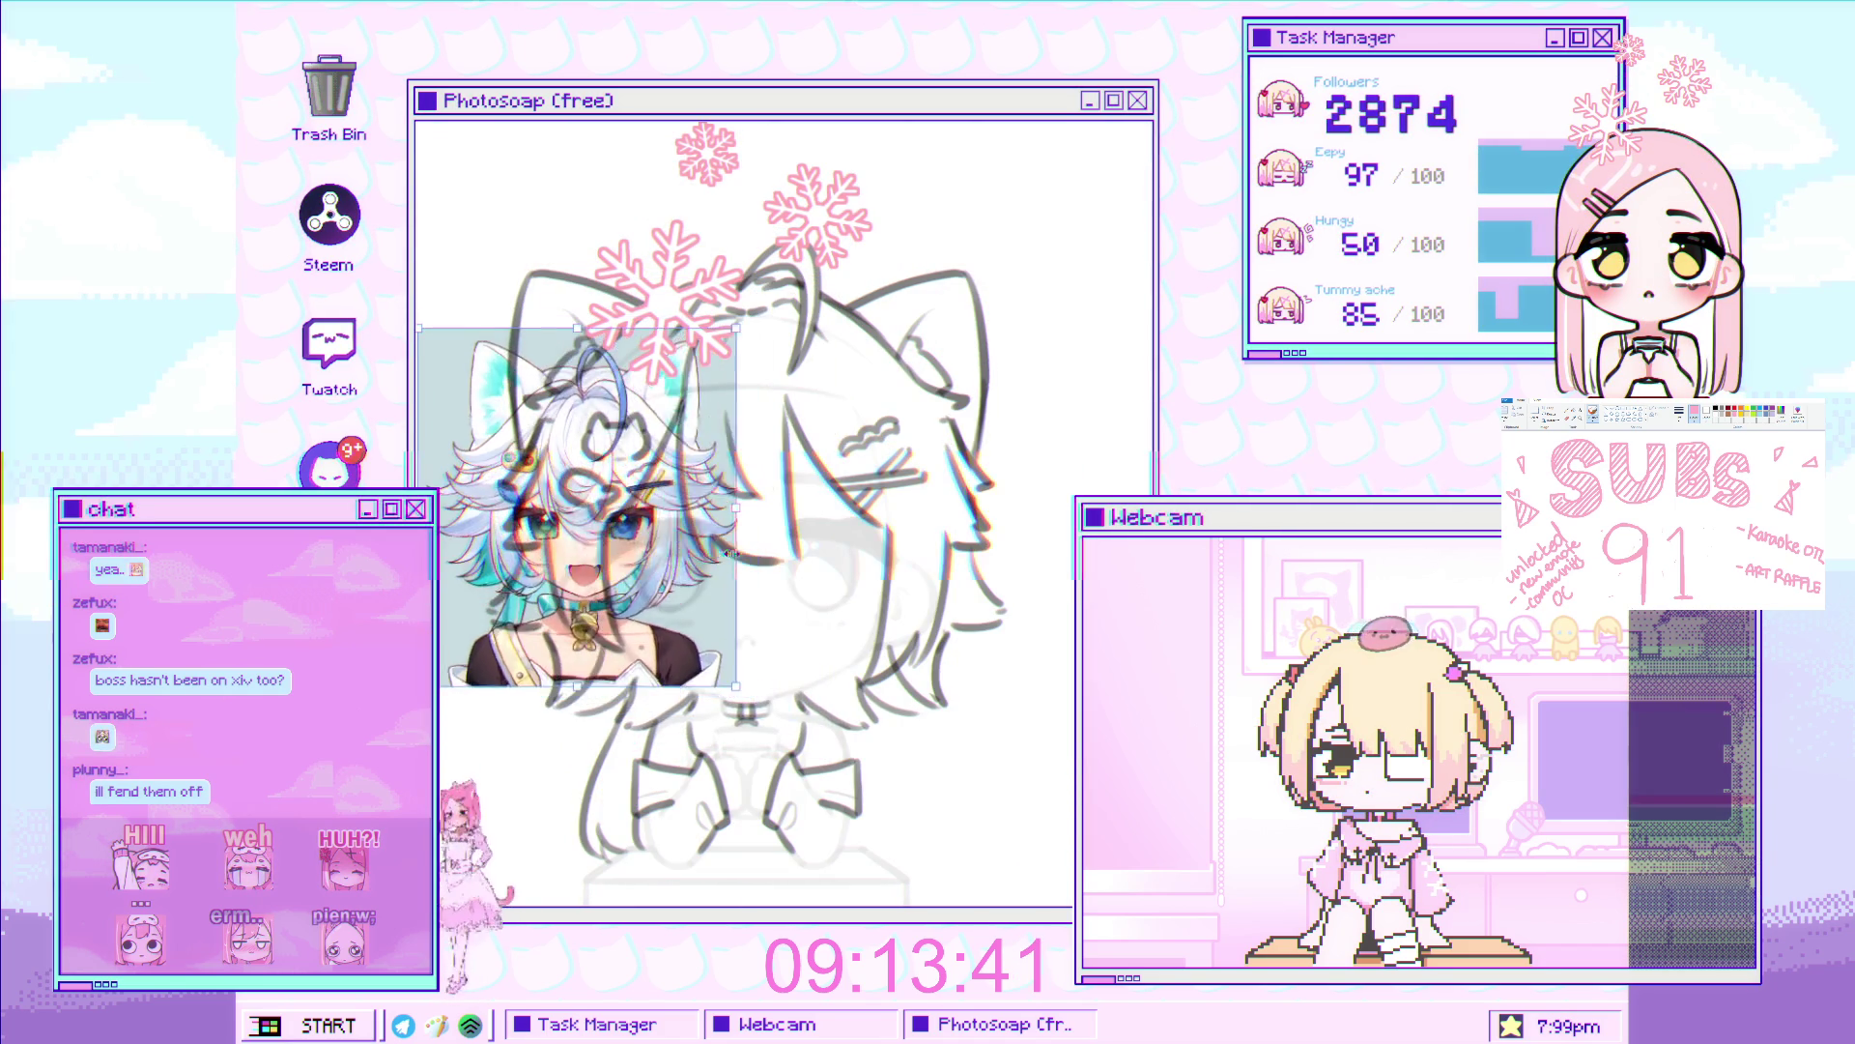
# Move the reference picture to the canvas's lower-right corner and commit its position
pyautogui.moveTo(731, 553)
pyautogui.mouseDown()
pyautogui.moveTo(1050, 795)
pyautogui.moveTo(1179, 859)
pyautogui.mouseUp()
pyautogui.press('Return')
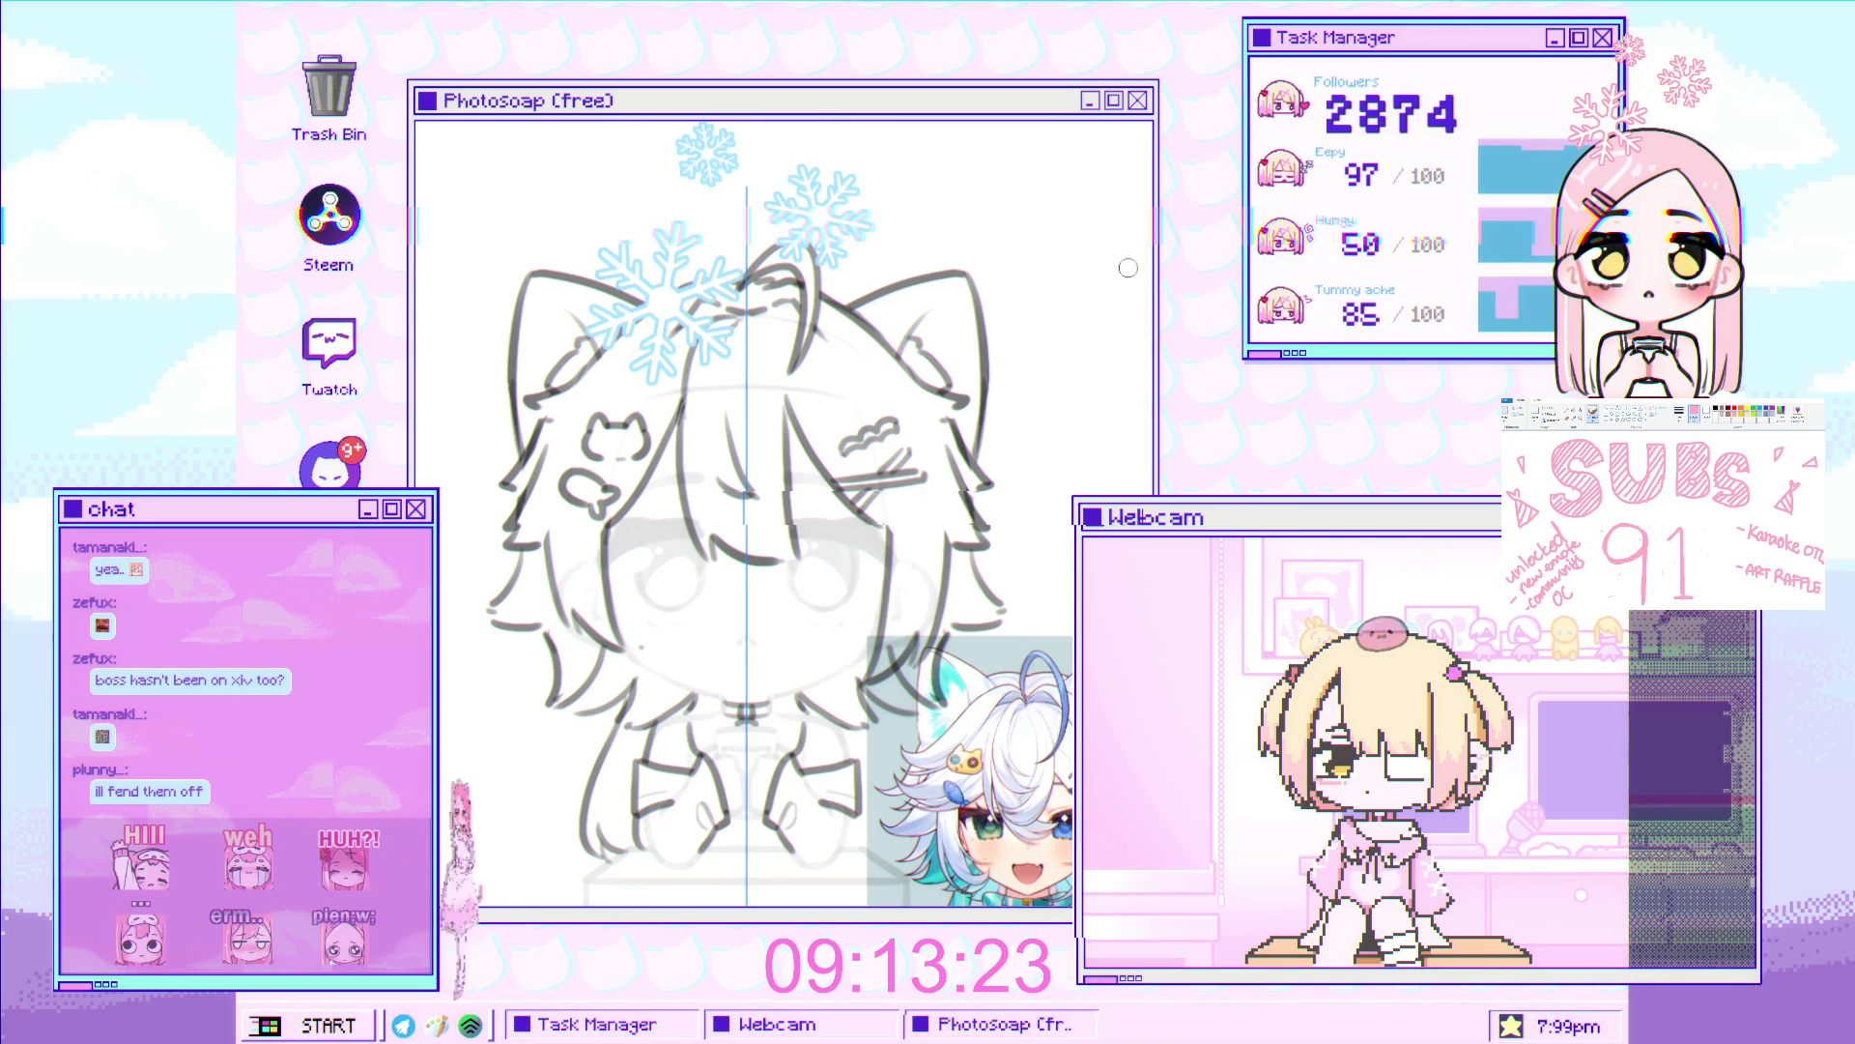
# Undo the previous hair stroke and redraw a strand on the left side of the hair
pyautogui.scroll(3, 911, 406)
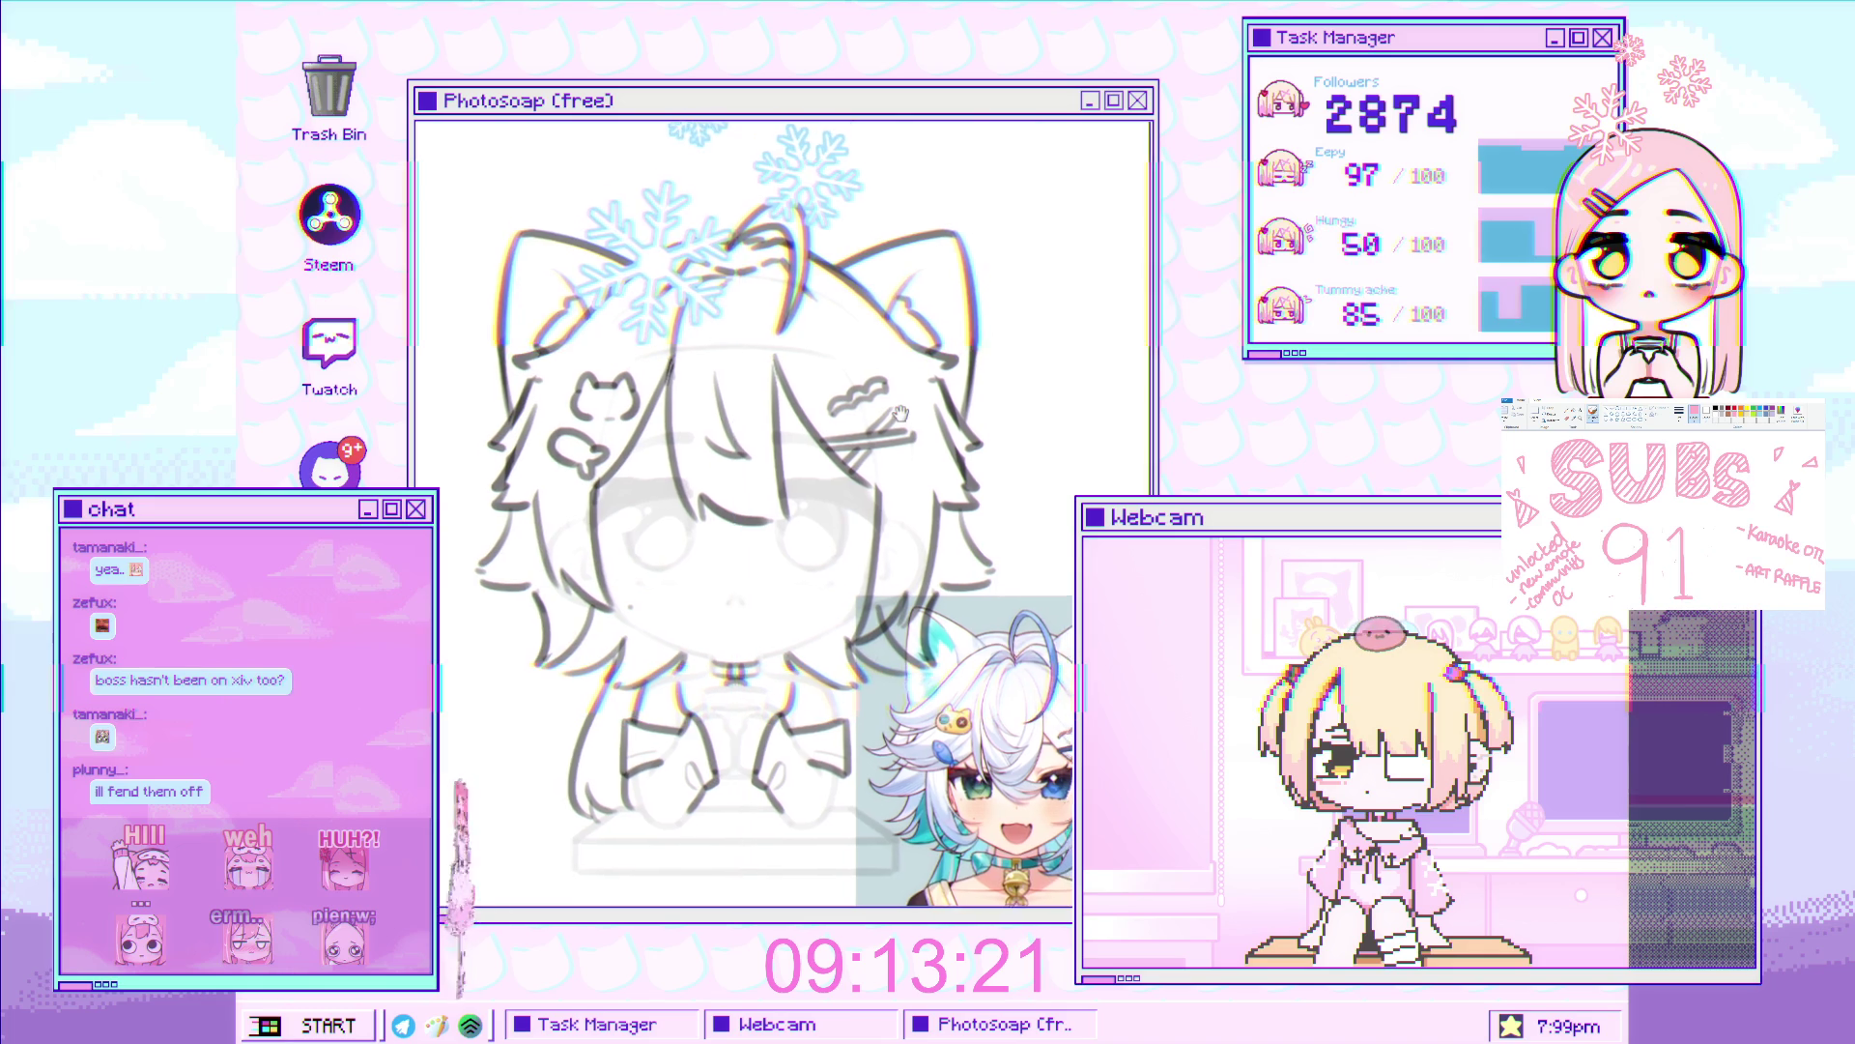
pyautogui.scroll(-3, 912, 411)
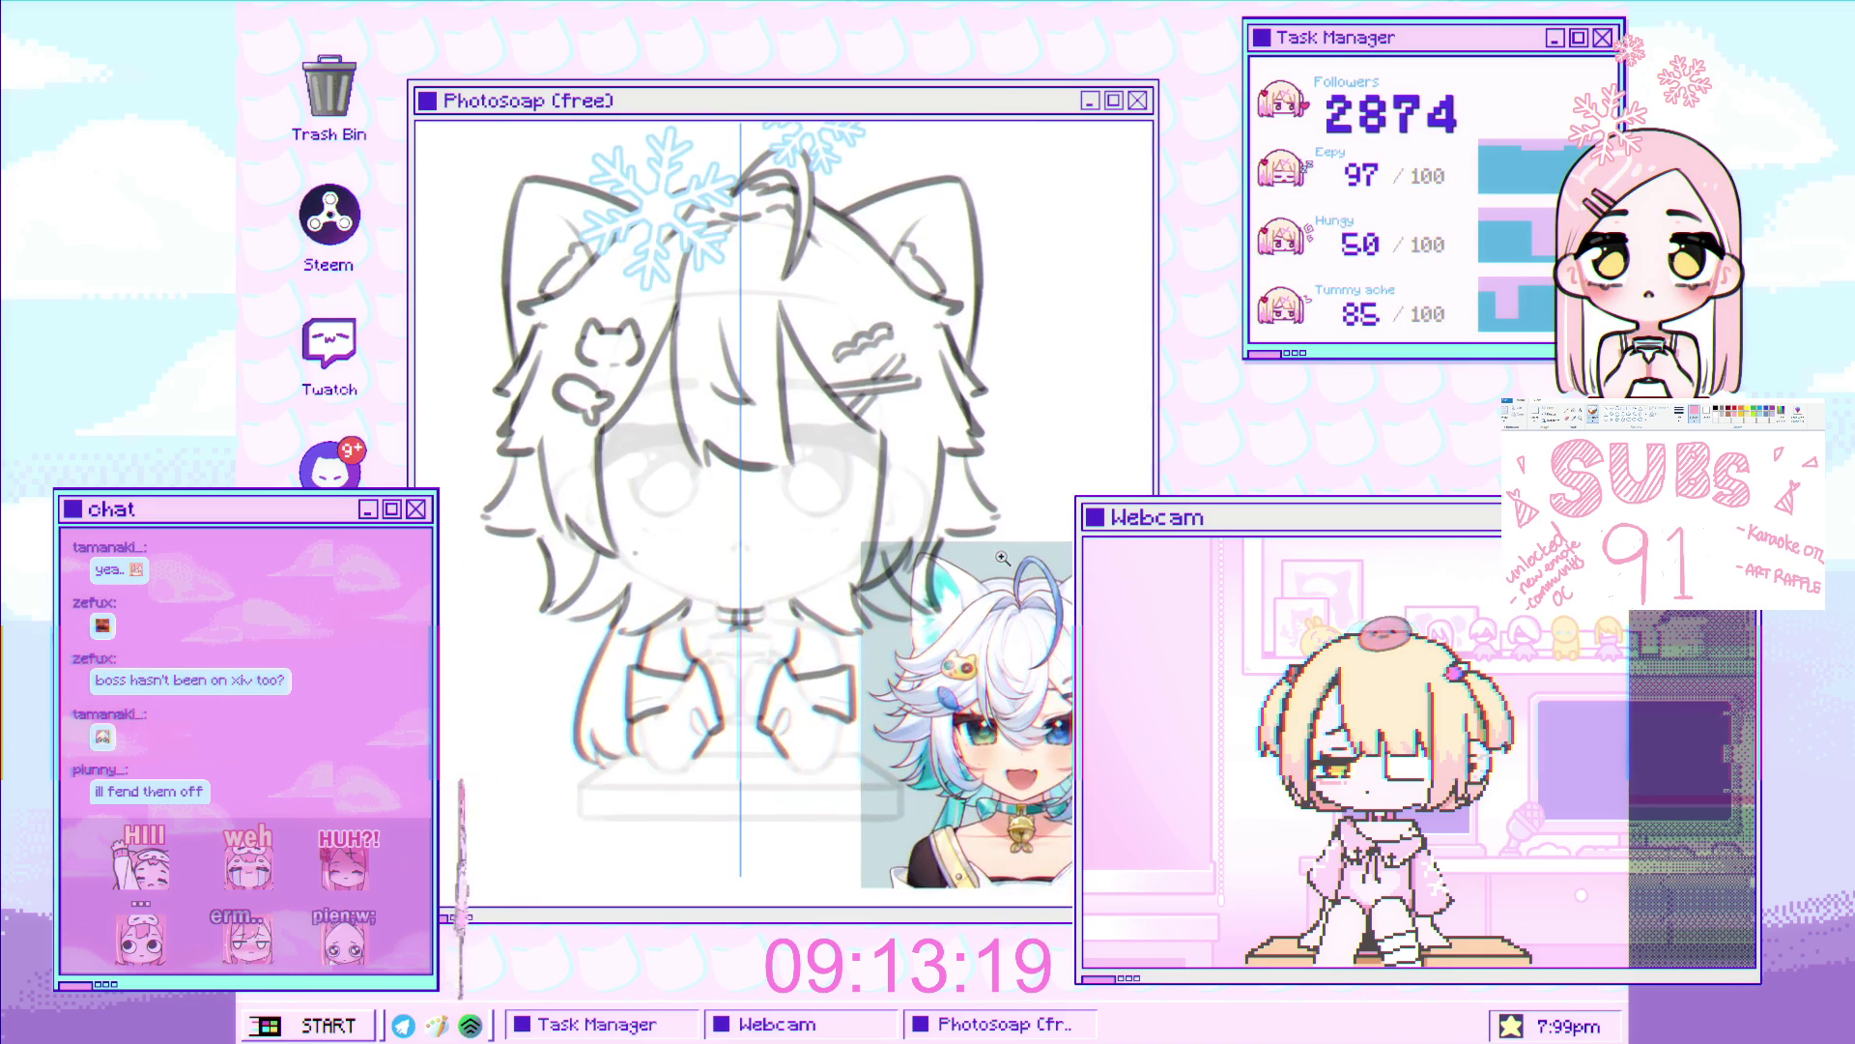
pyautogui.scroll(-3, 1006, 525)
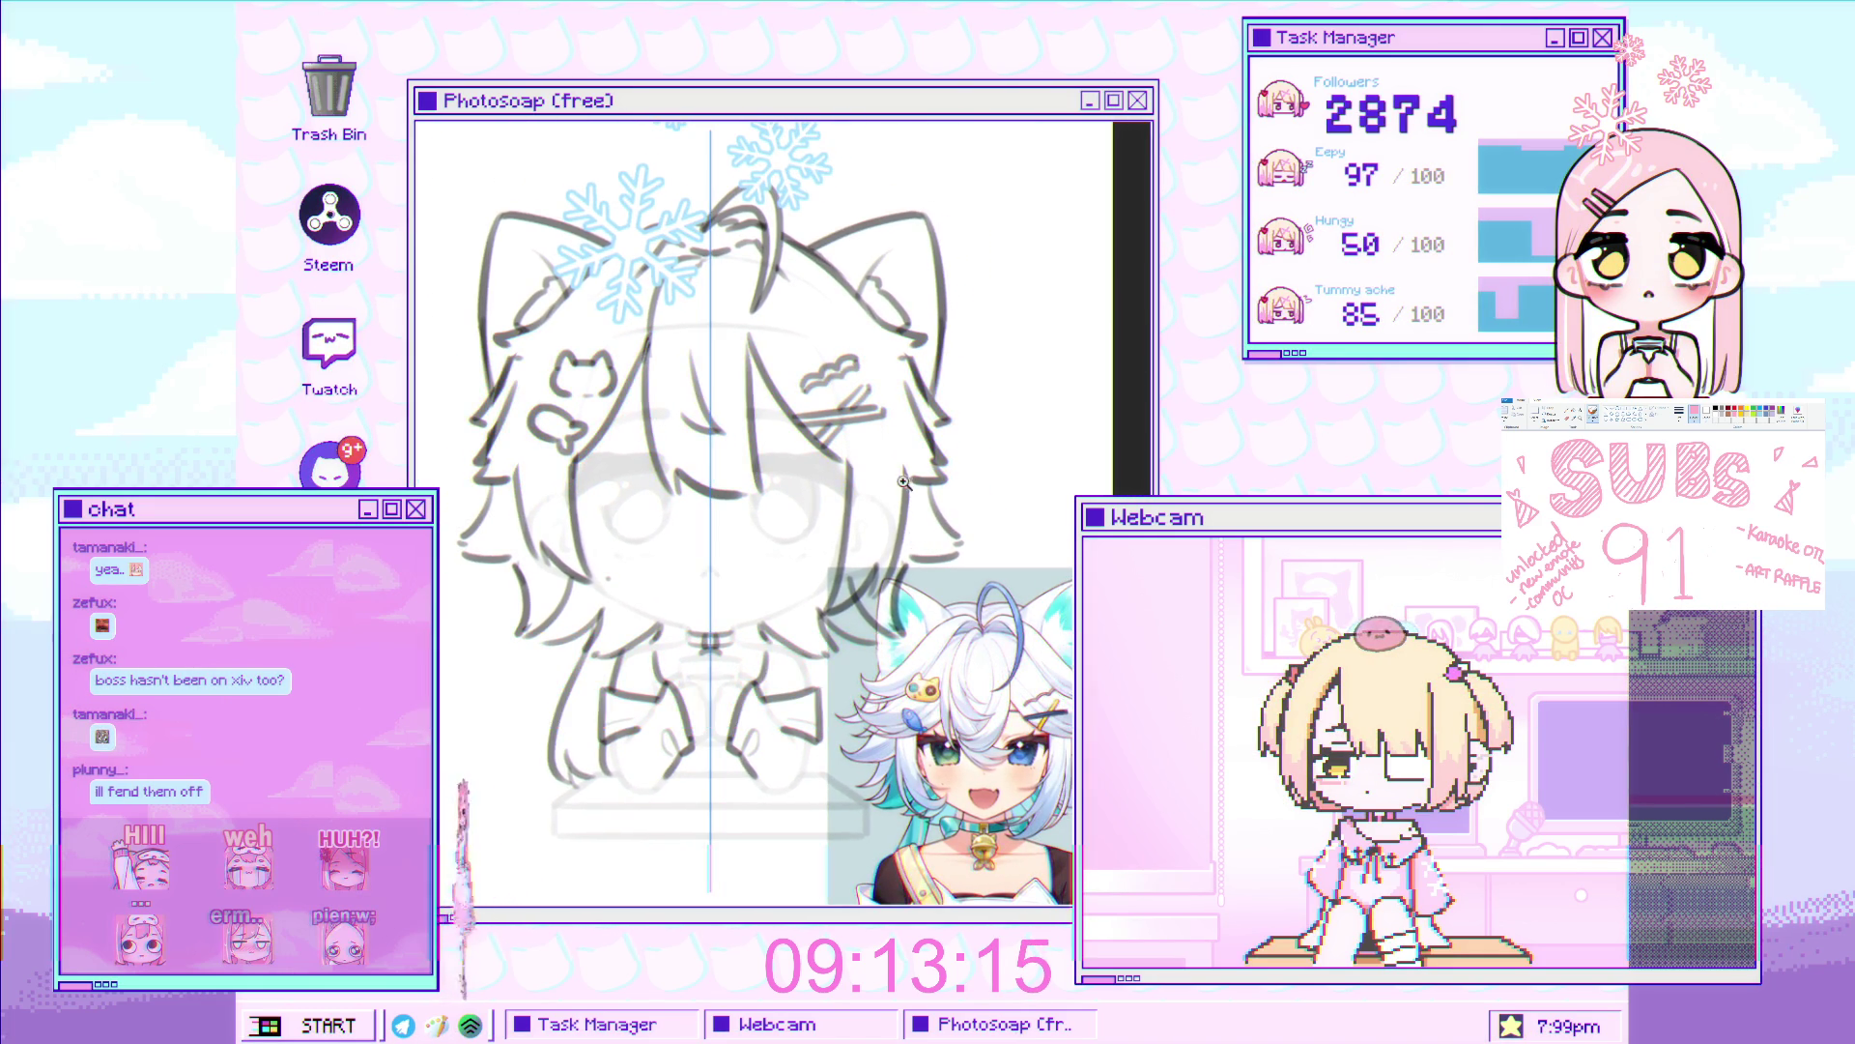
pyautogui.scroll(-5, 847, 514)
pyautogui.scroll(3, 848, 514)
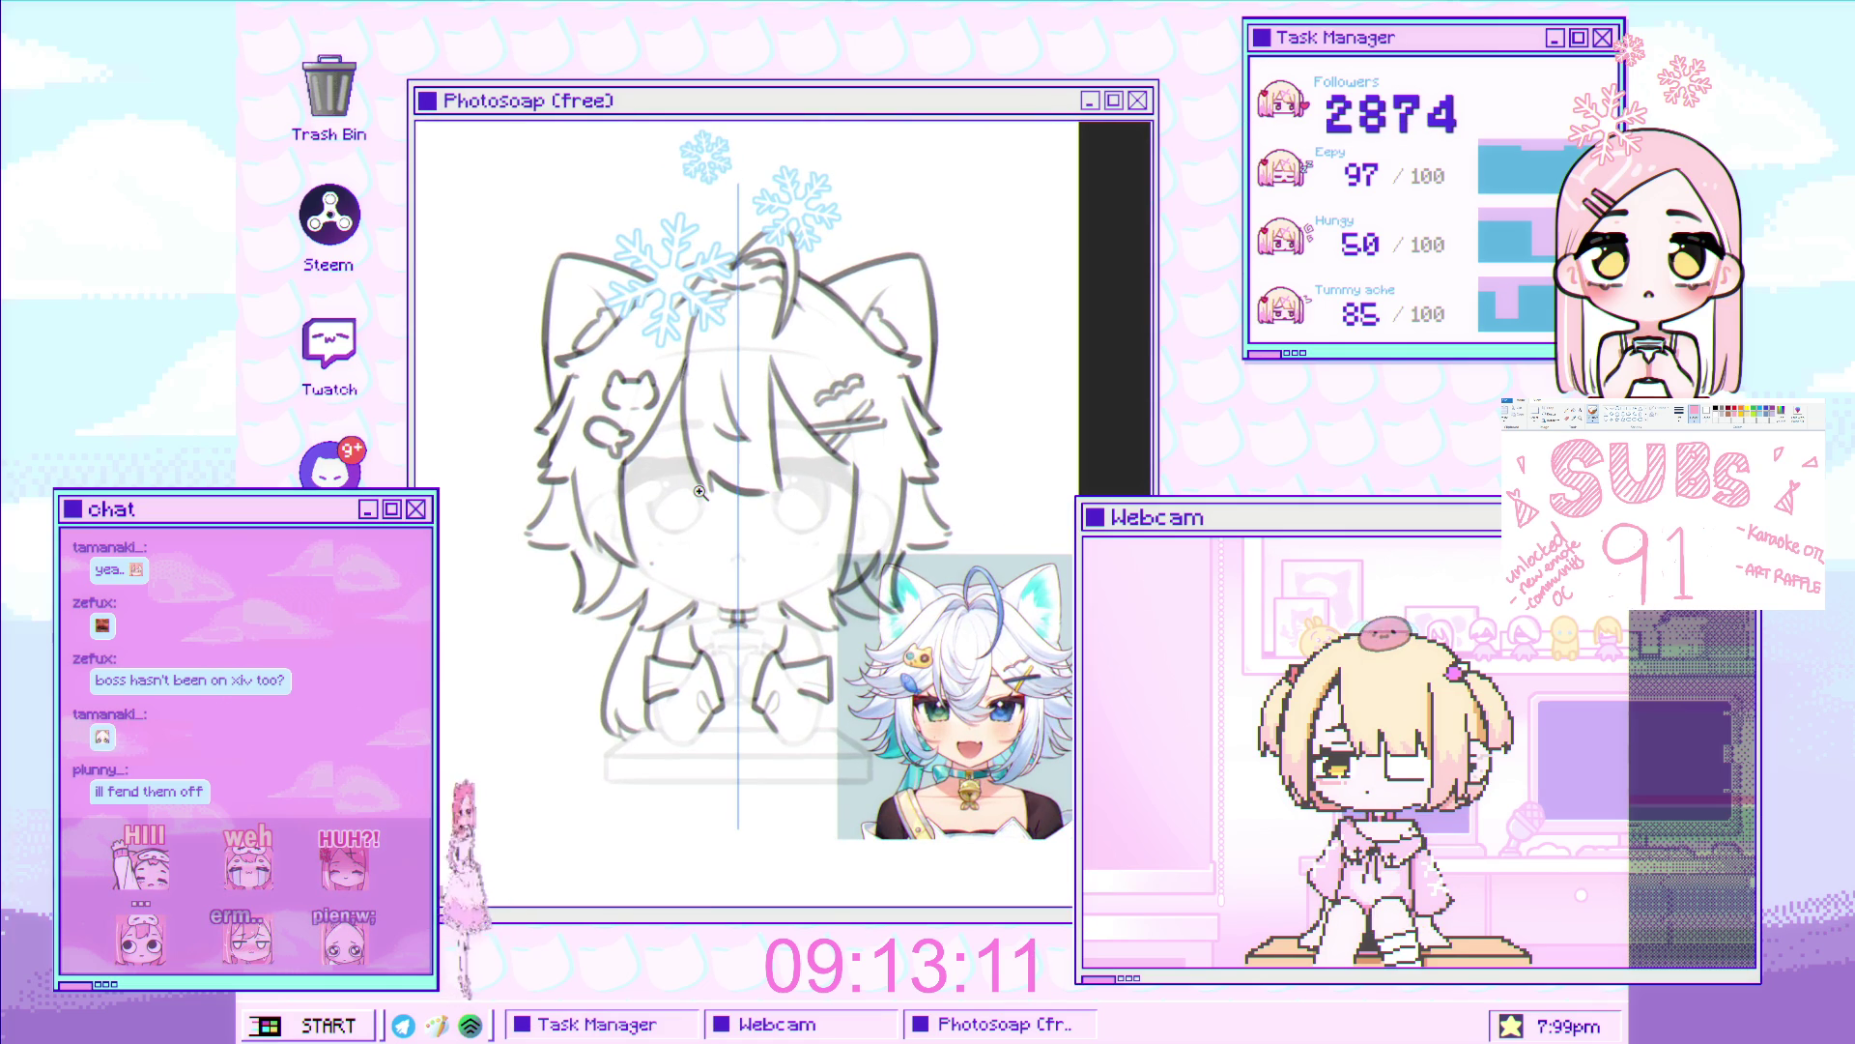
pyautogui.scroll(3, 701, 492)
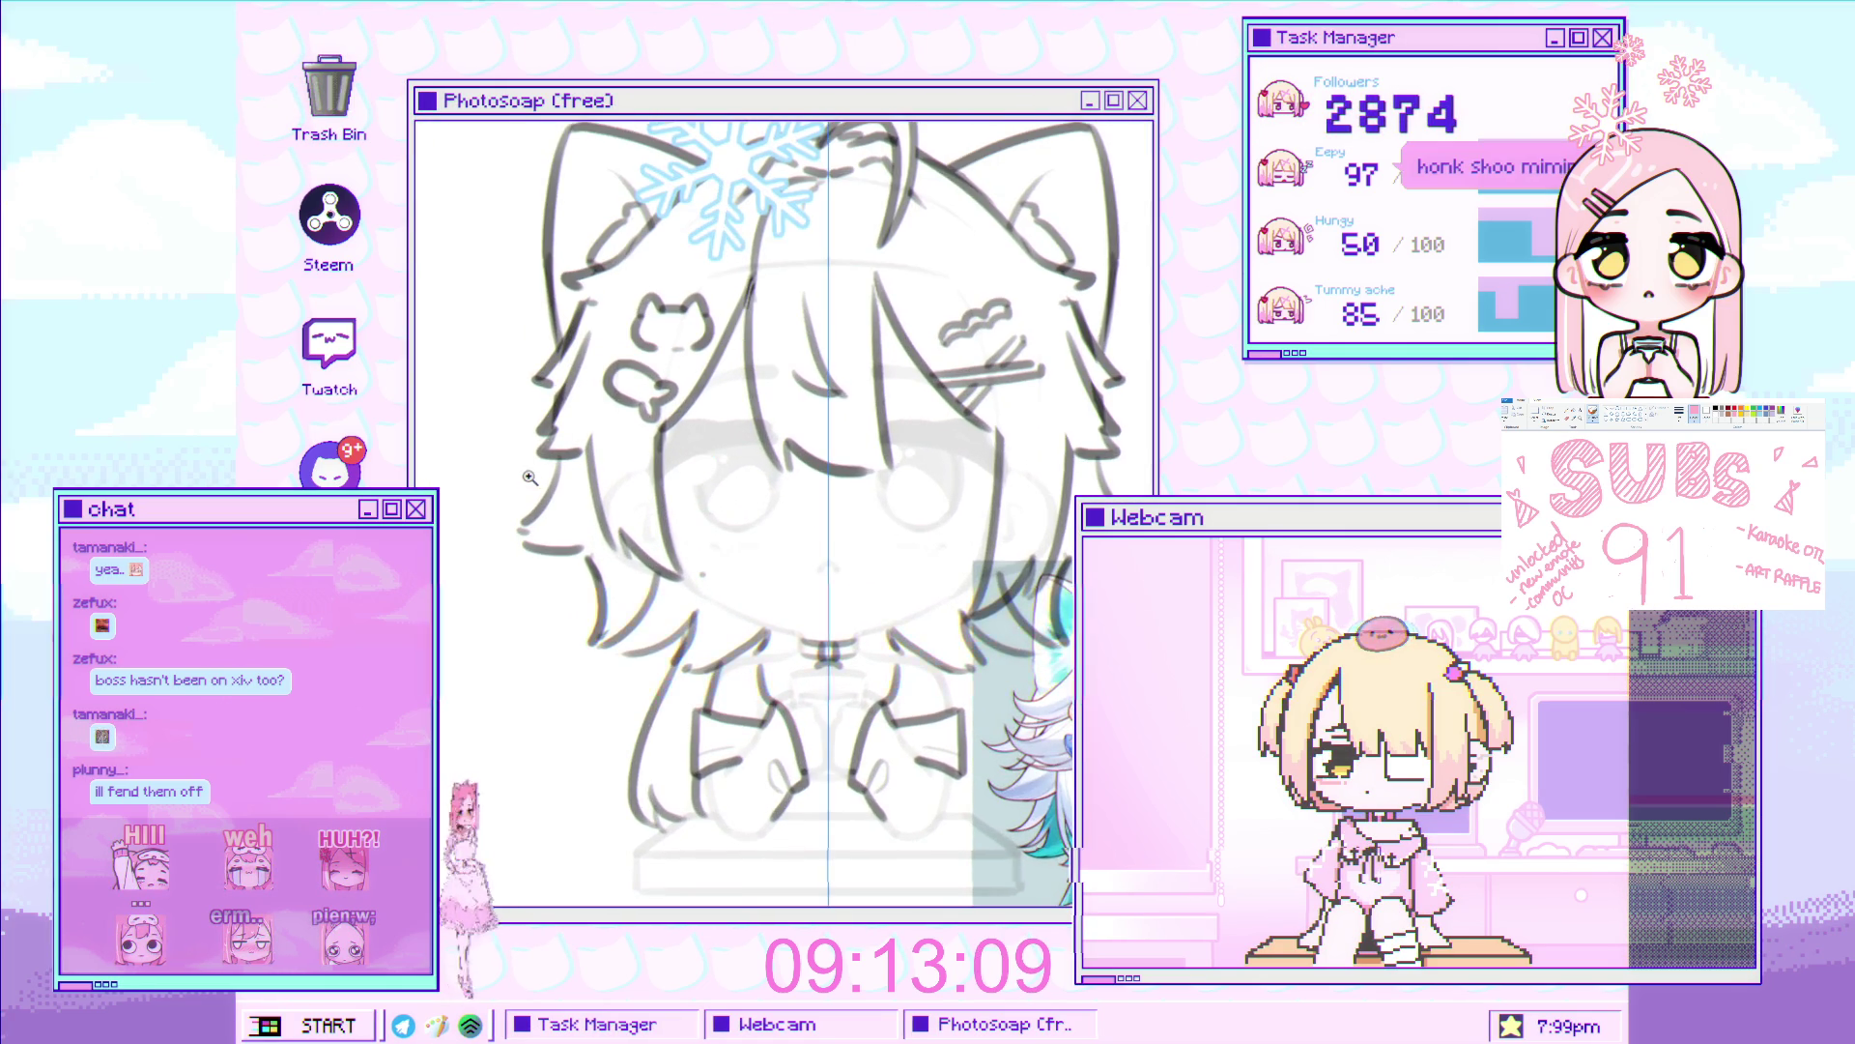
pyautogui.scroll(2, 571, 512)
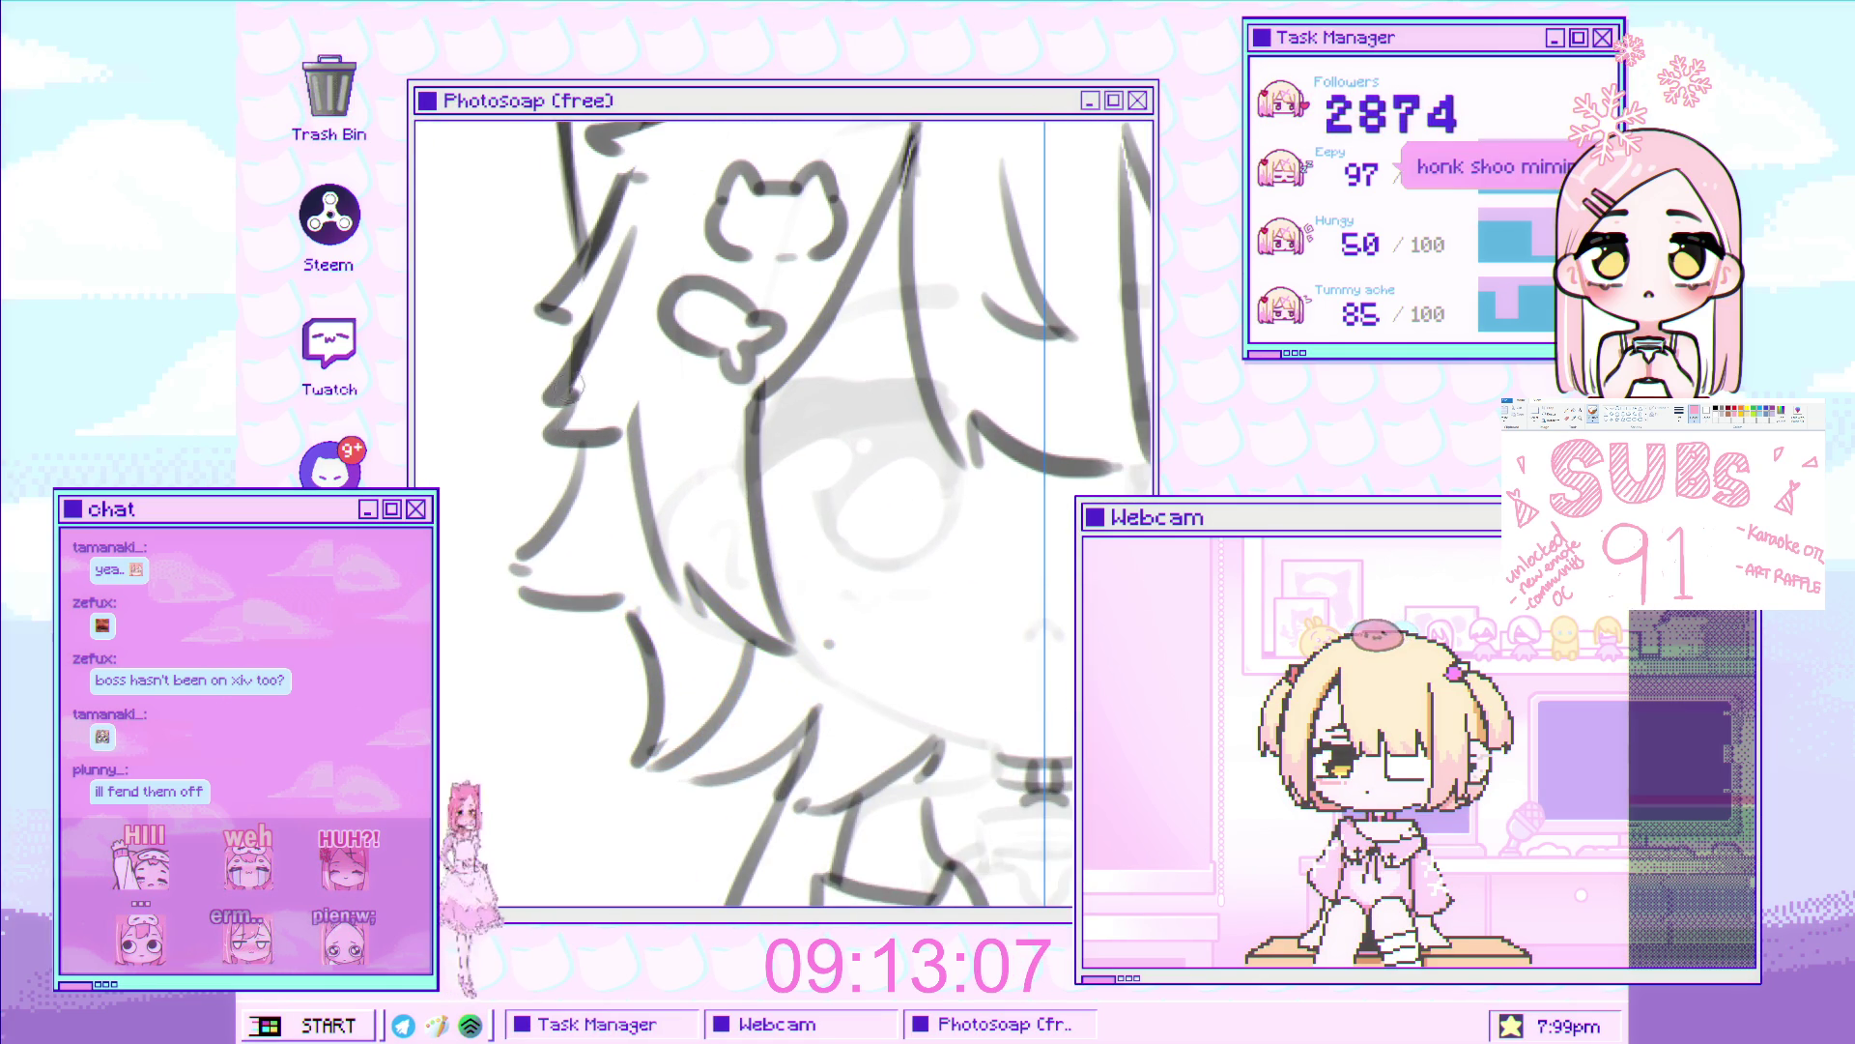
pyautogui.hotkey('ctrl', 'z')
pyautogui.moveTo(510, 452); pyautogui.dragTo(565, 432)
# Pan and zoom around the head to inspect the ears, top of the hair and ahoge
pyautogui.scroll(-5, 618, 482)
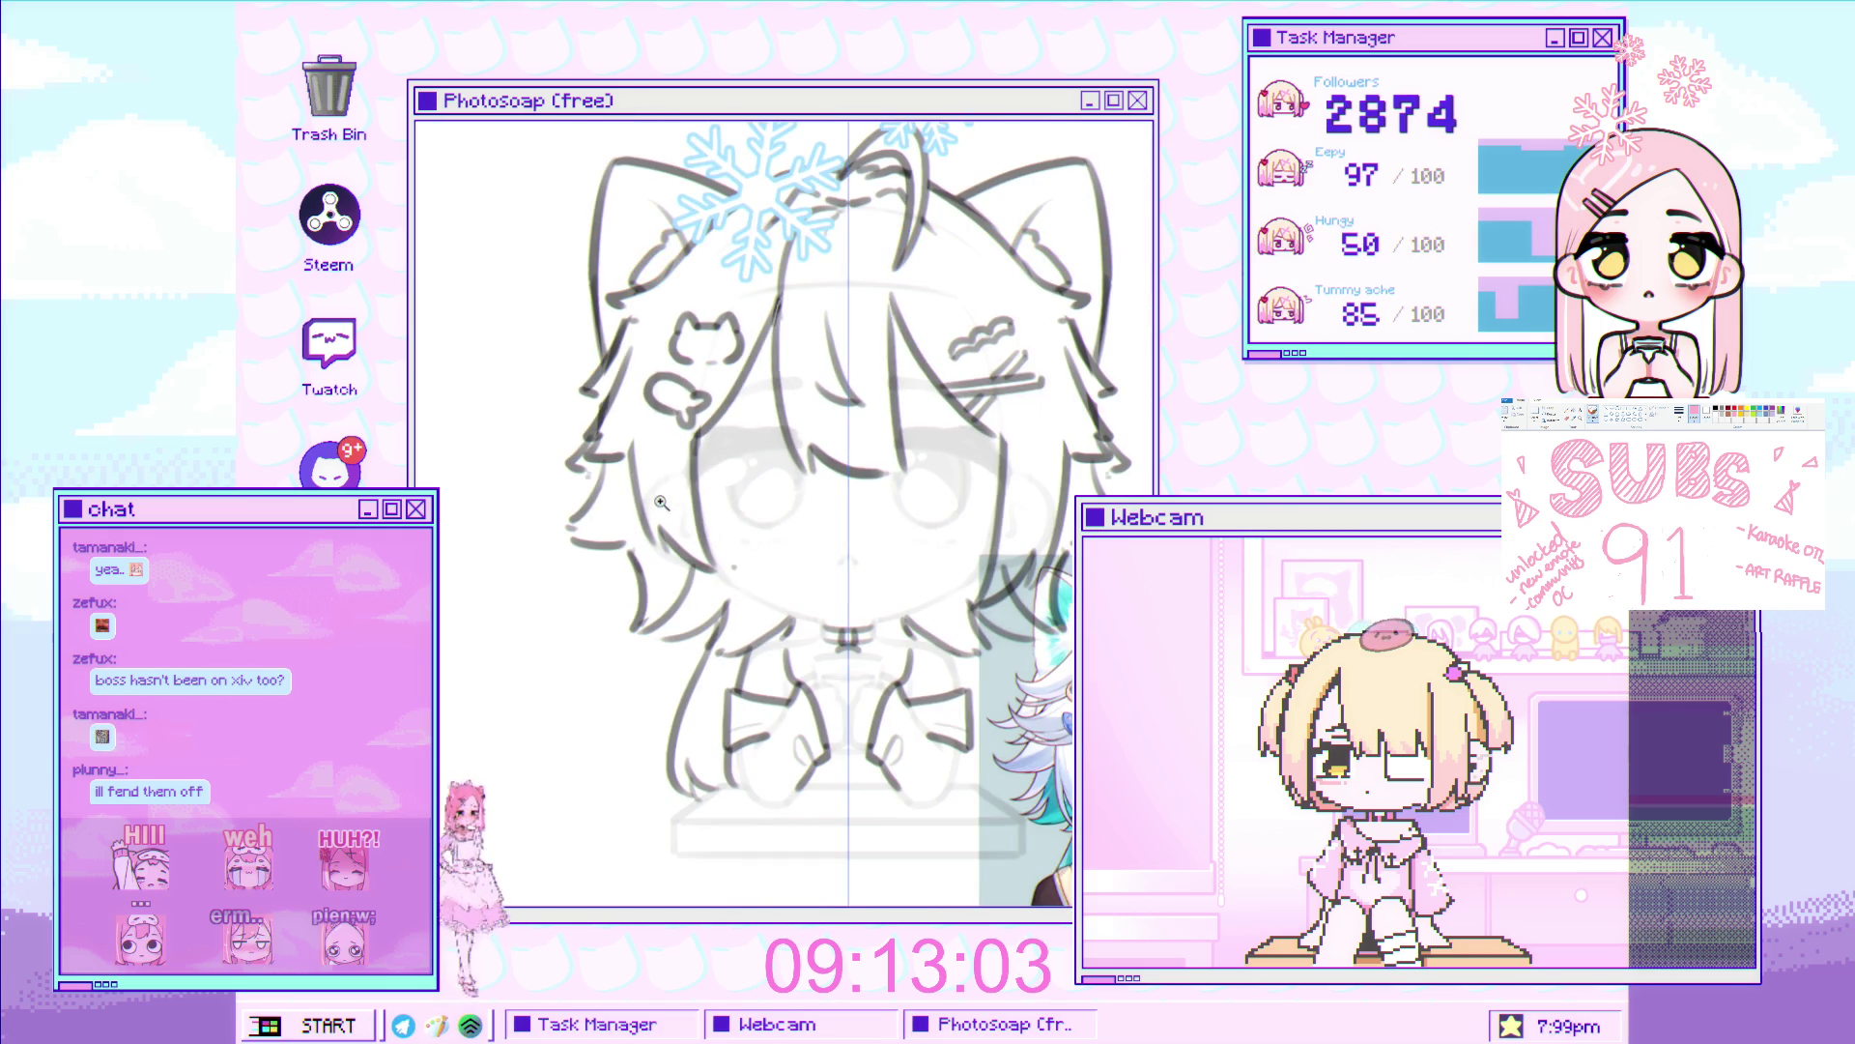
pyautogui.scroll(2, 665, 495)
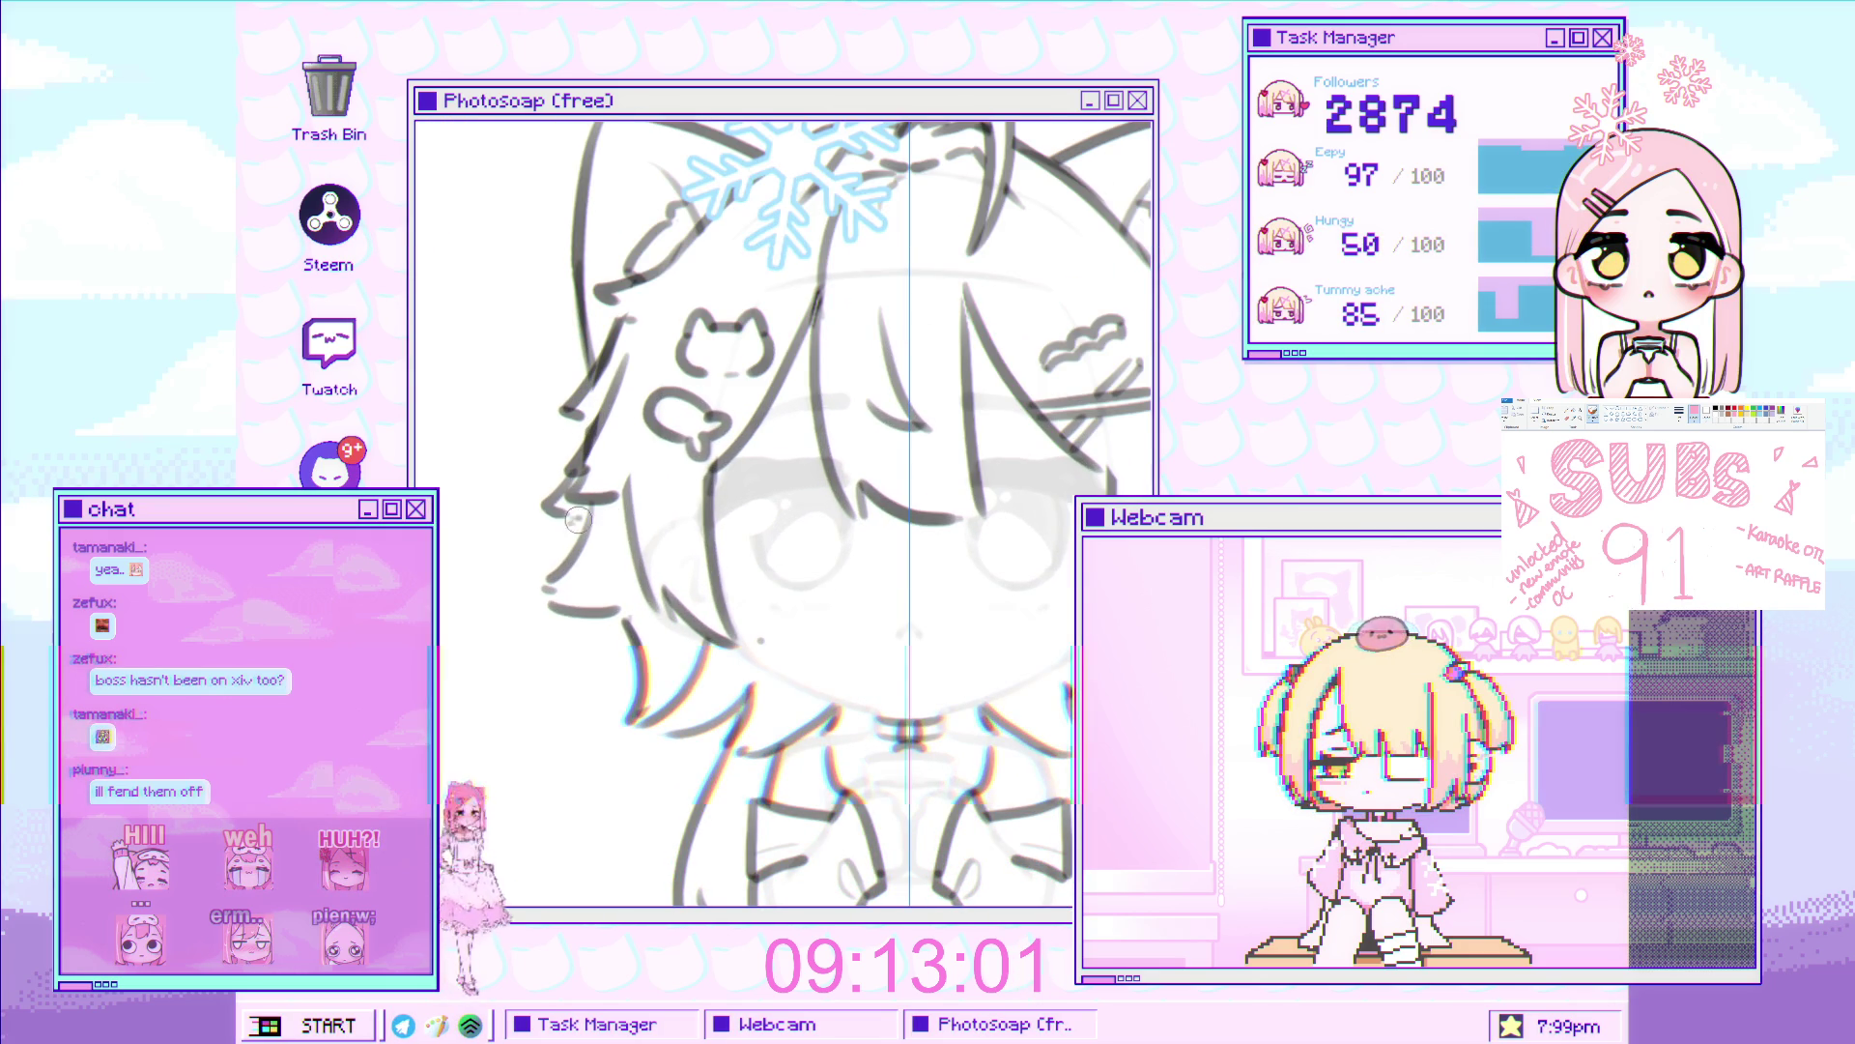
pyautogui.scroll(-3, 578, 519)
pyautogui.scroll(3, 758, 515)
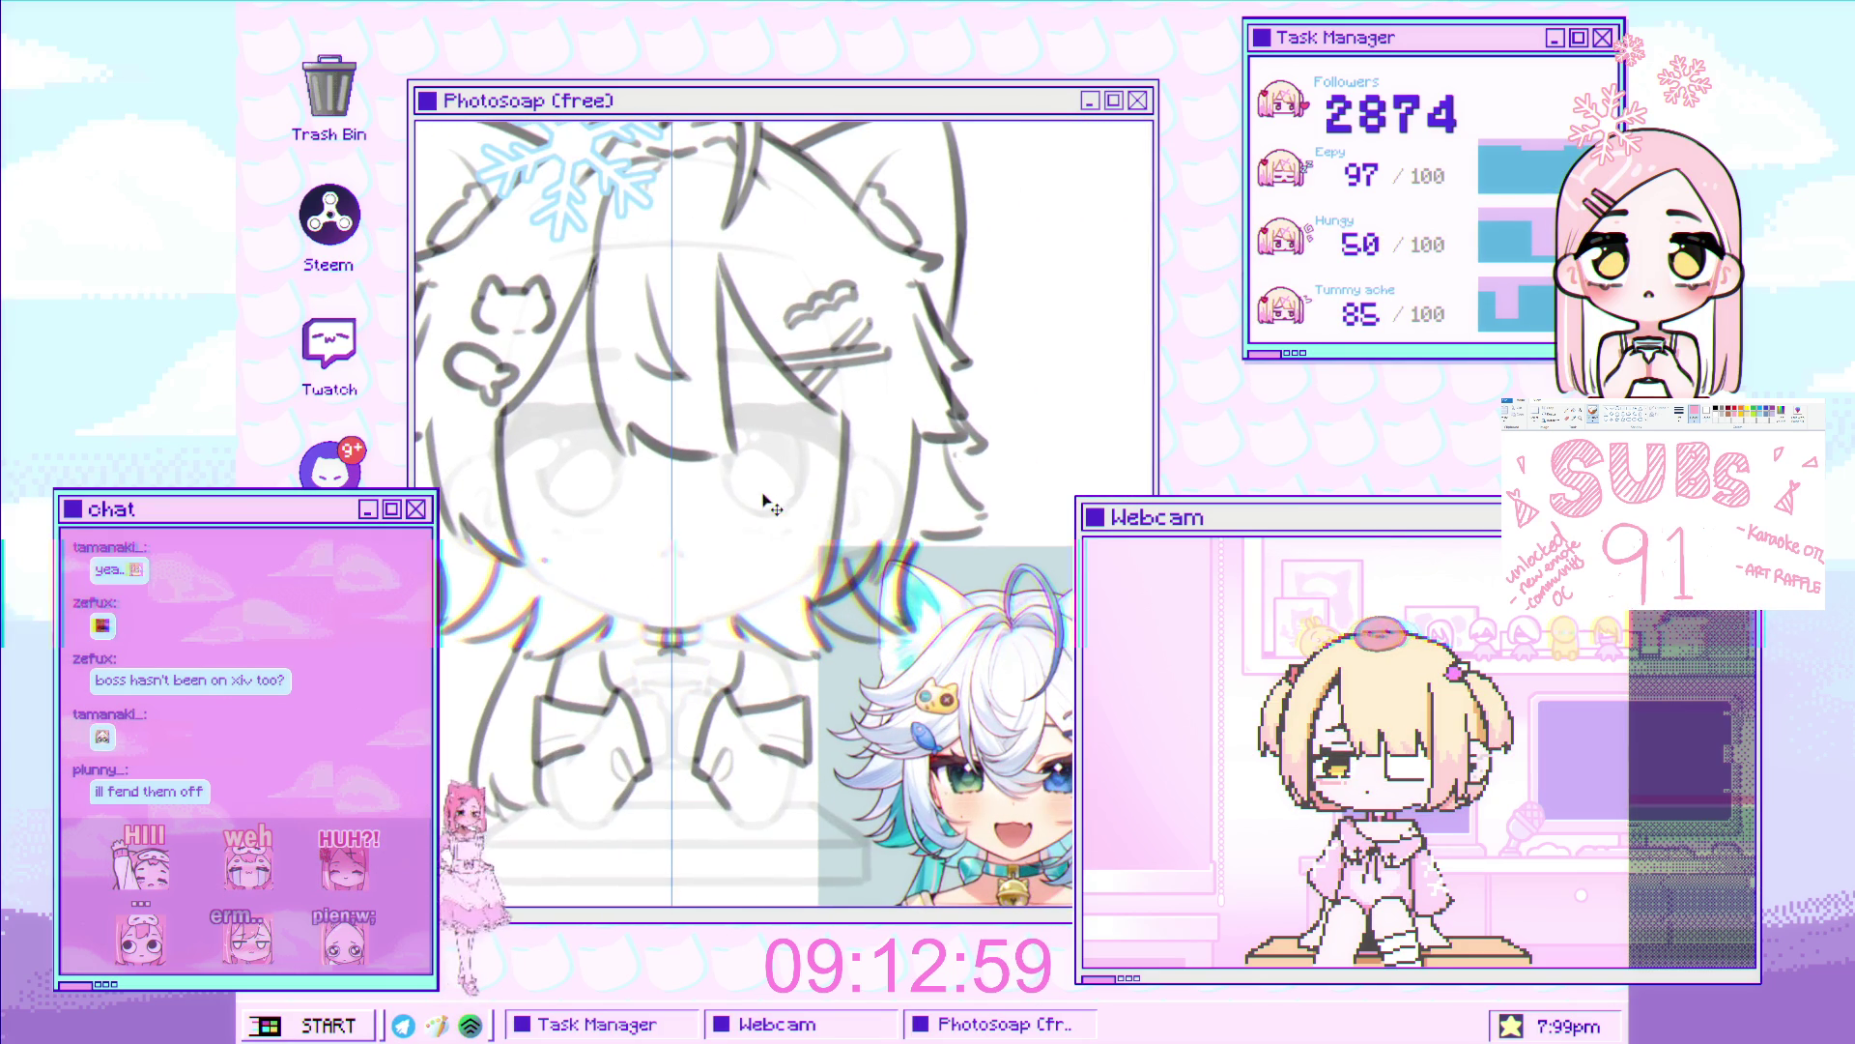
pyautogui.moveTo(758, 515); pyautogui.dragTo(788, 708)
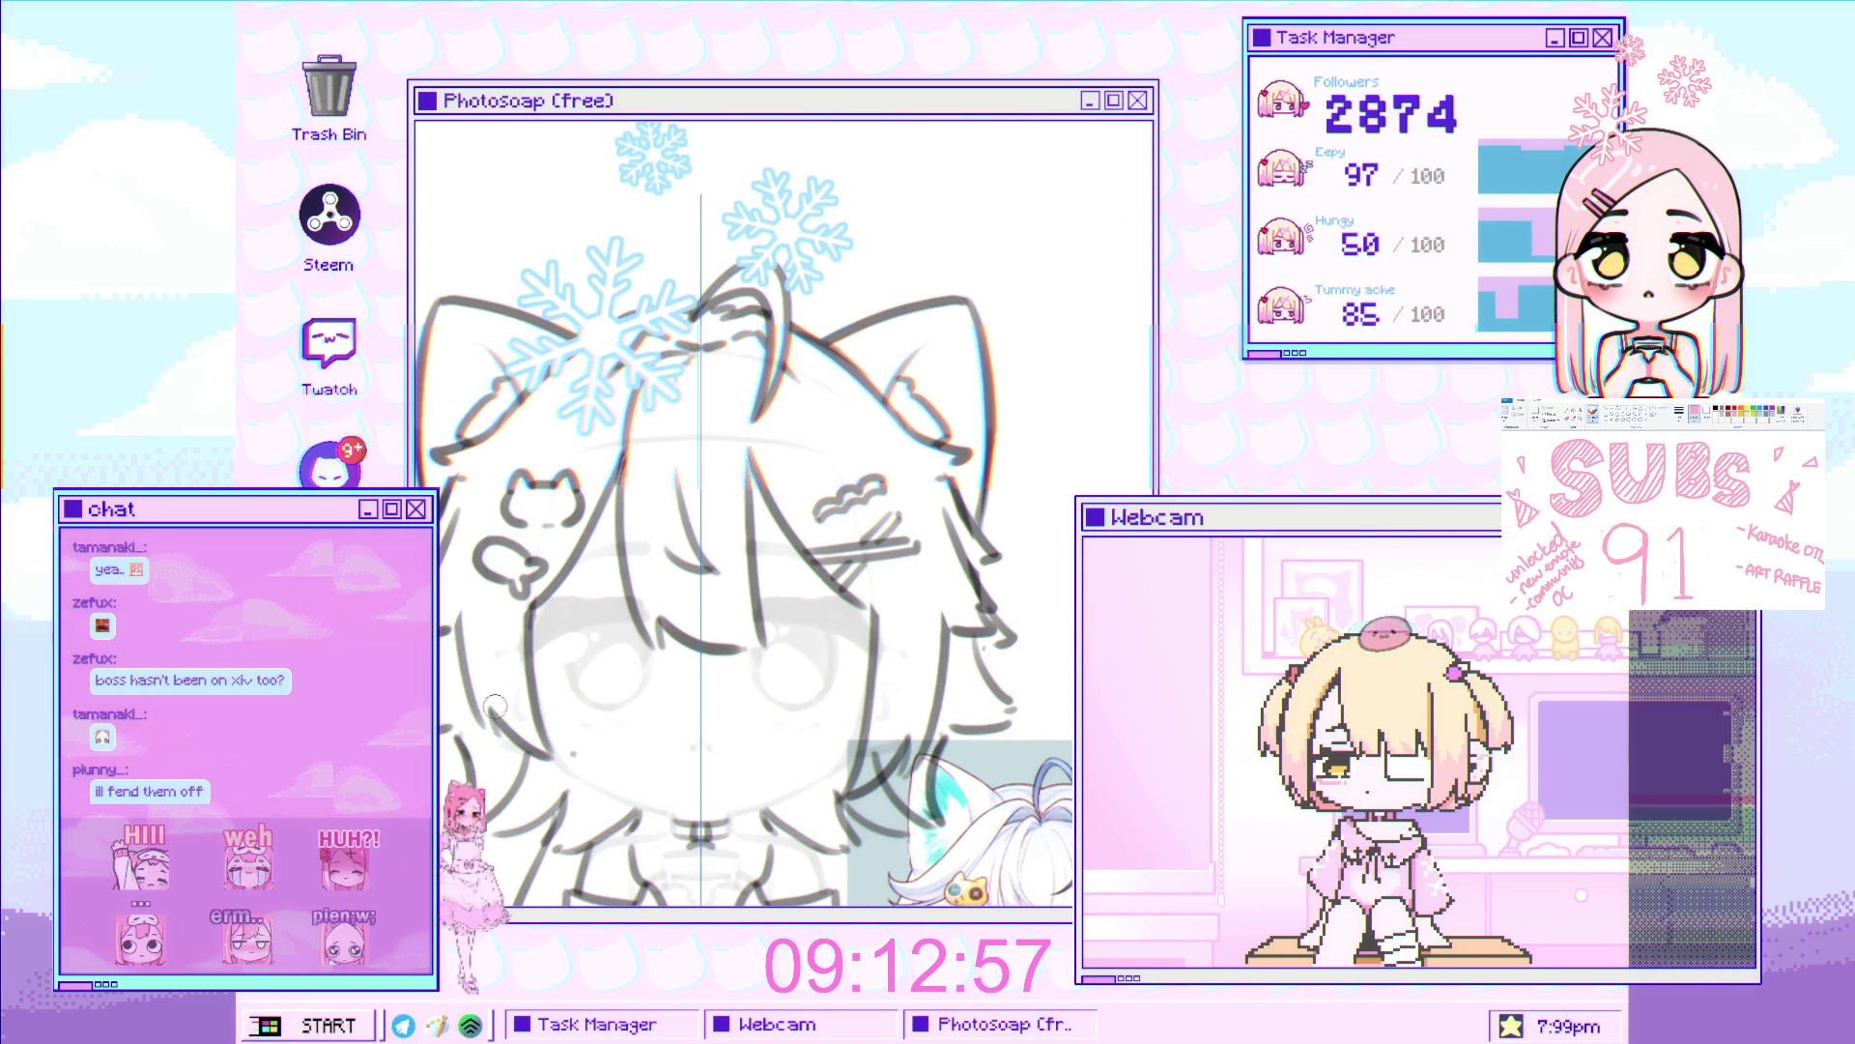
pyautogui.scroll(2, 517, 676)
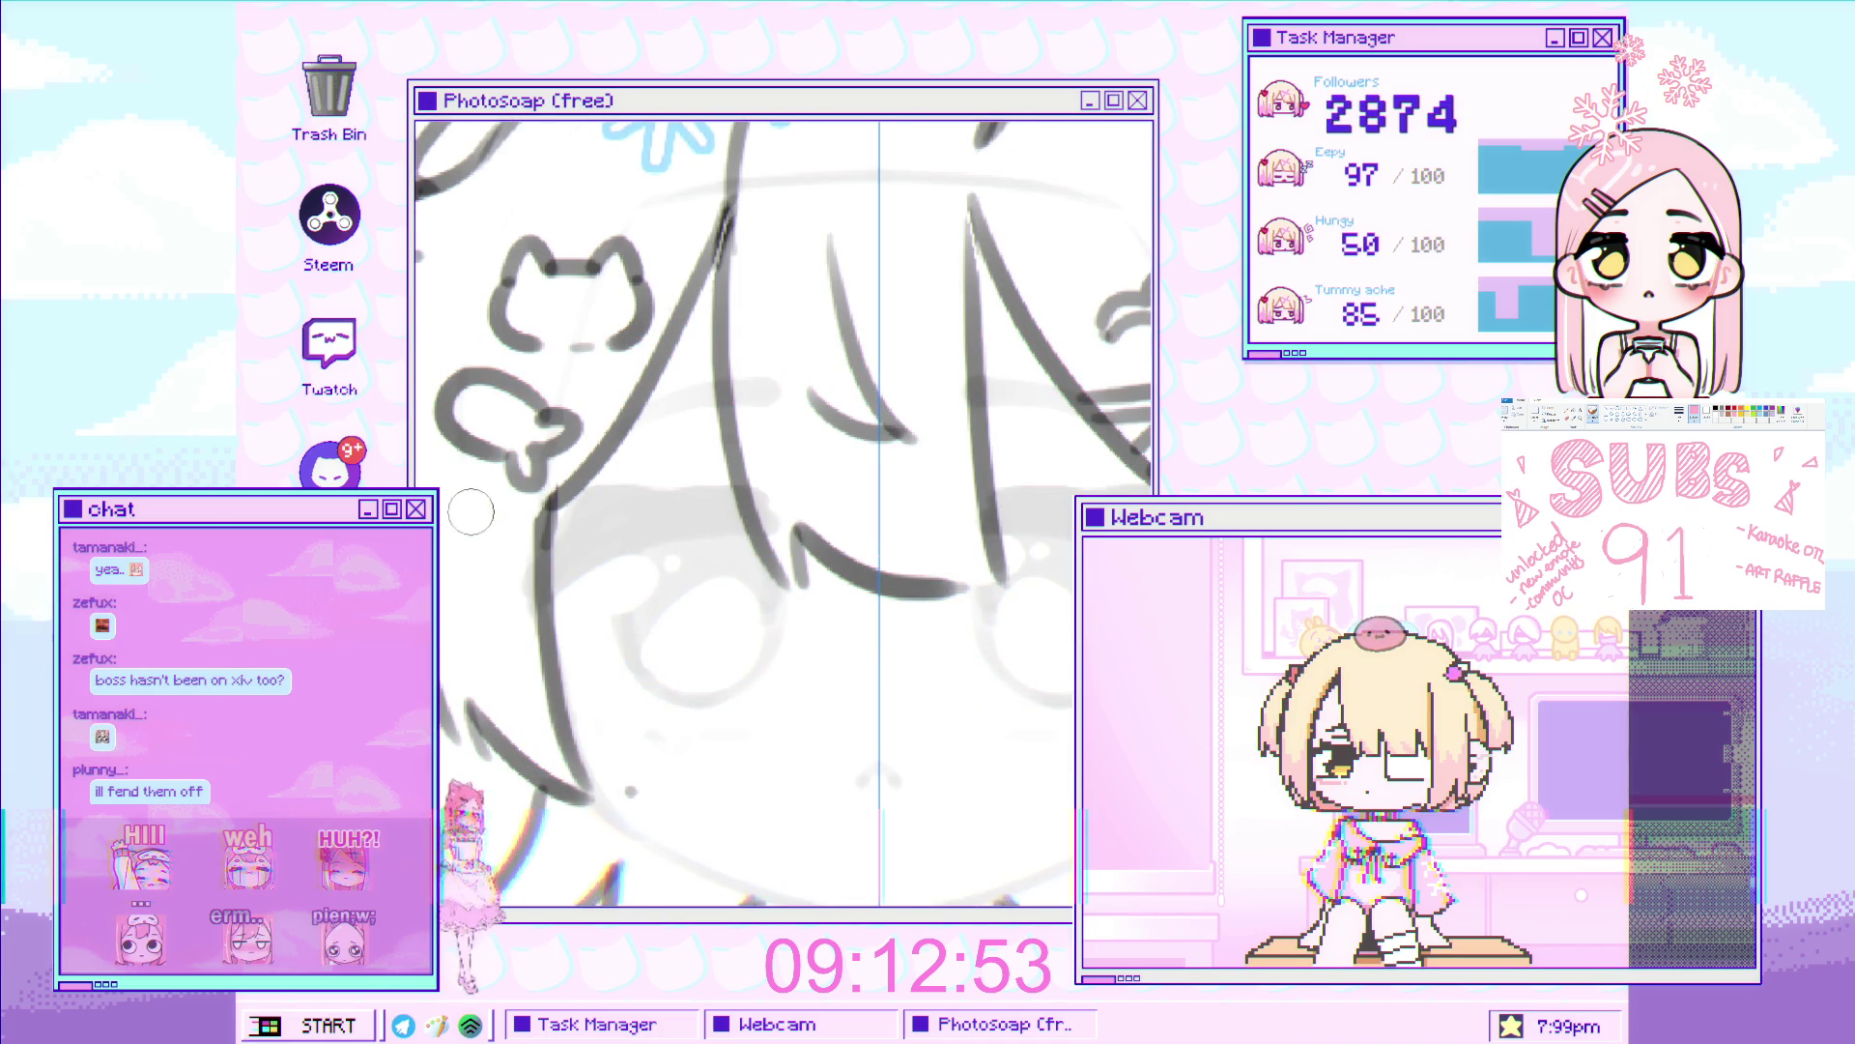
pyautogui.moveTo(476, 505); pyautogui.dragTo(513, 558)
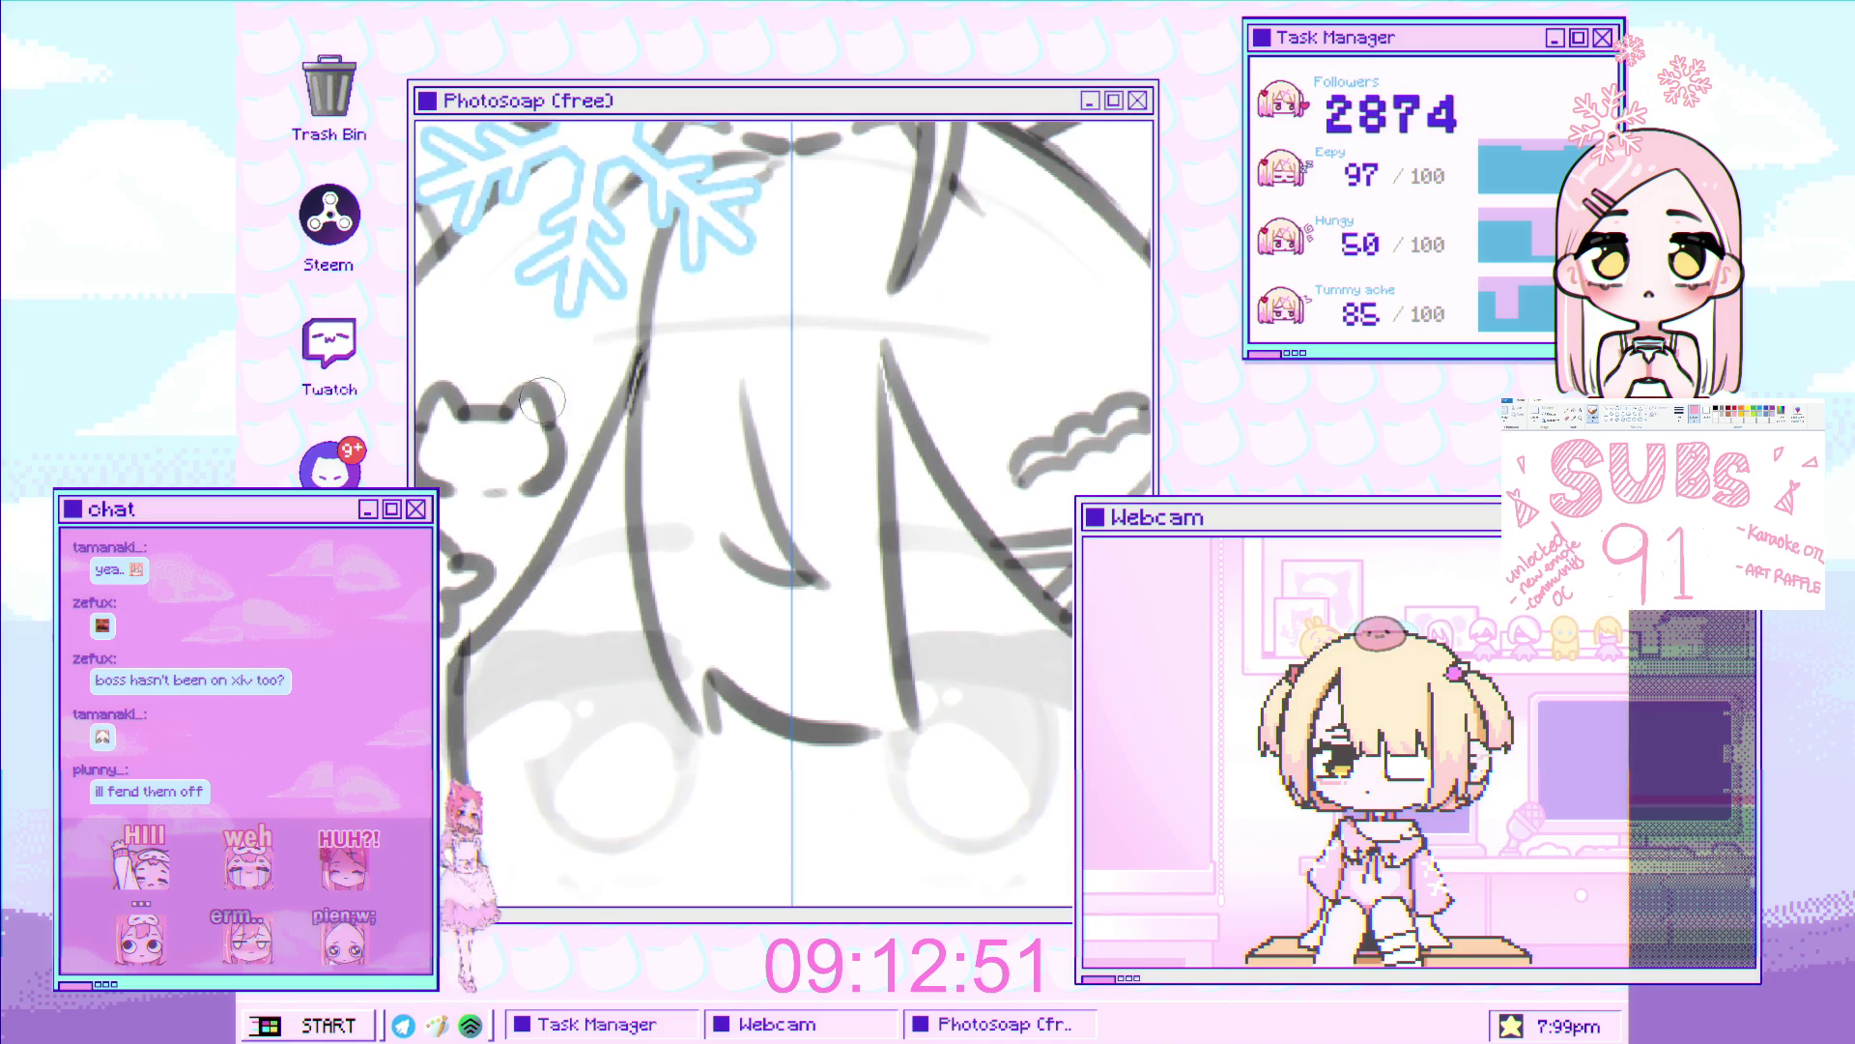
pyautogui.moveTo(694, 382); pyautogui.dragTo(608, 501)
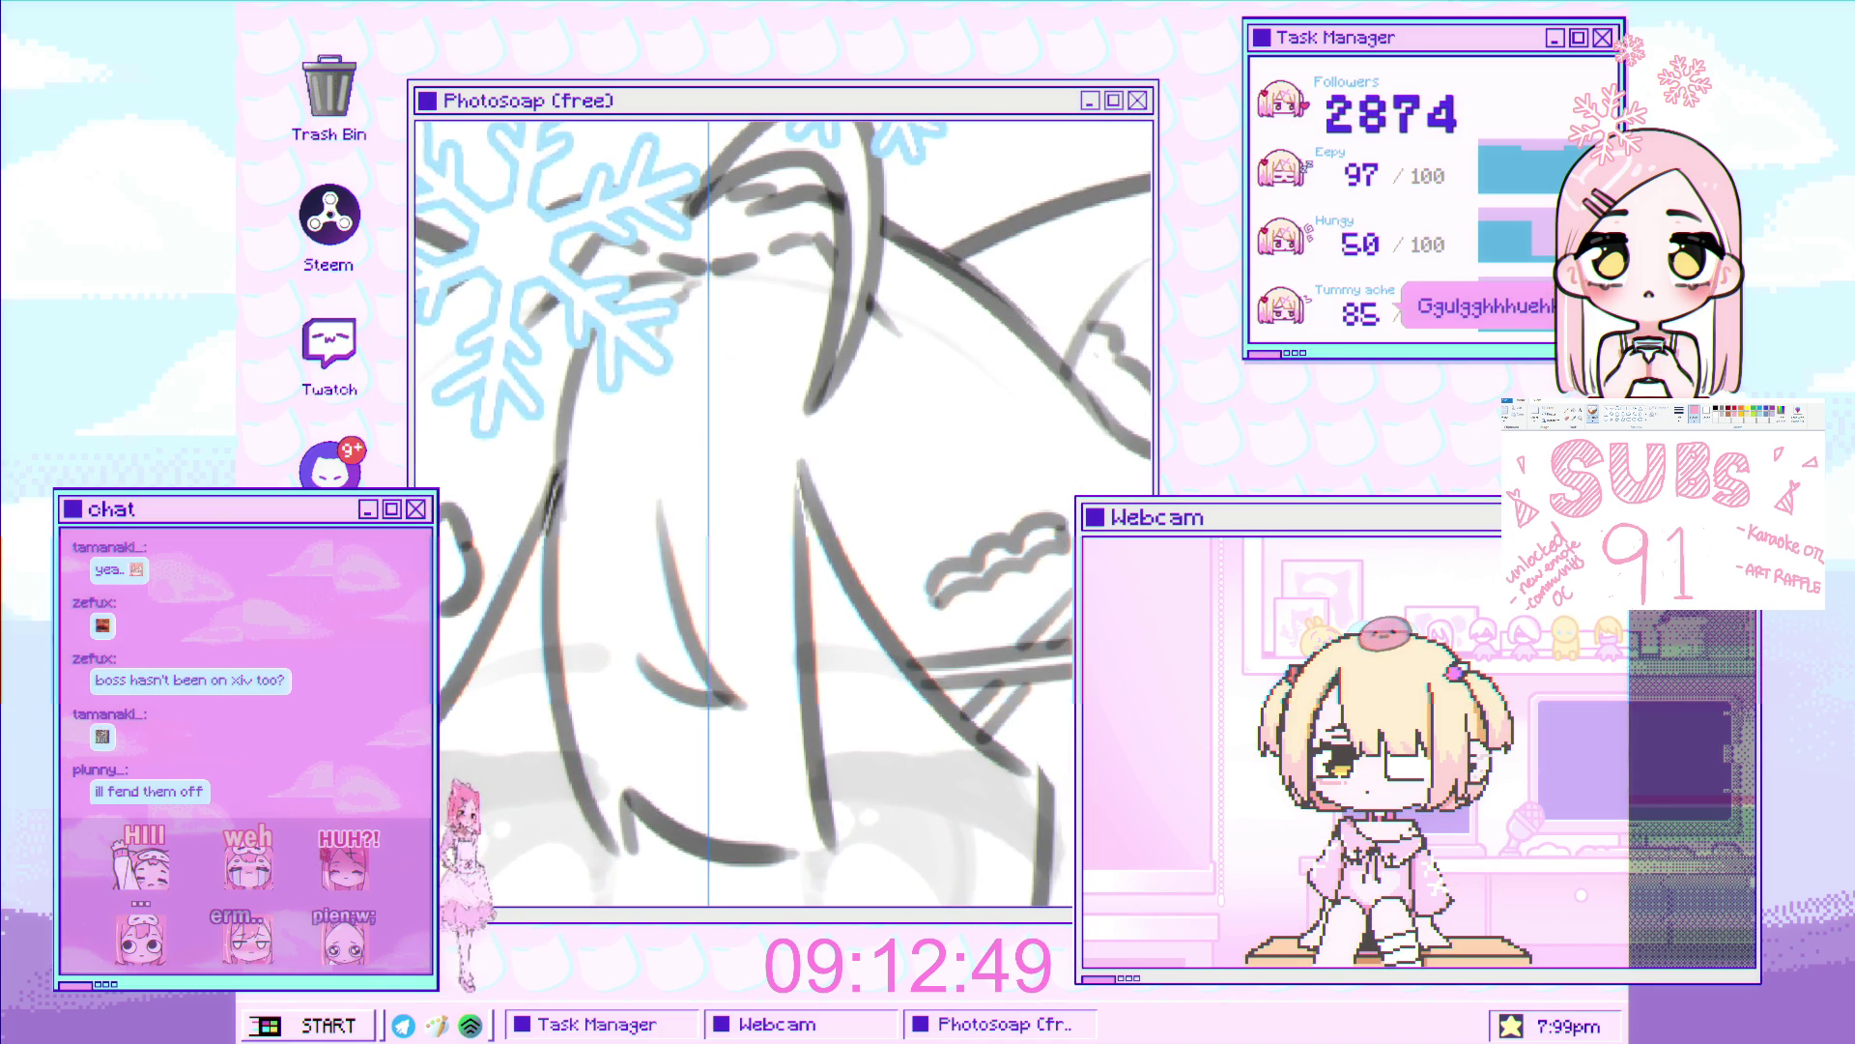
pyautogui.scroll(-5, 675, 493)
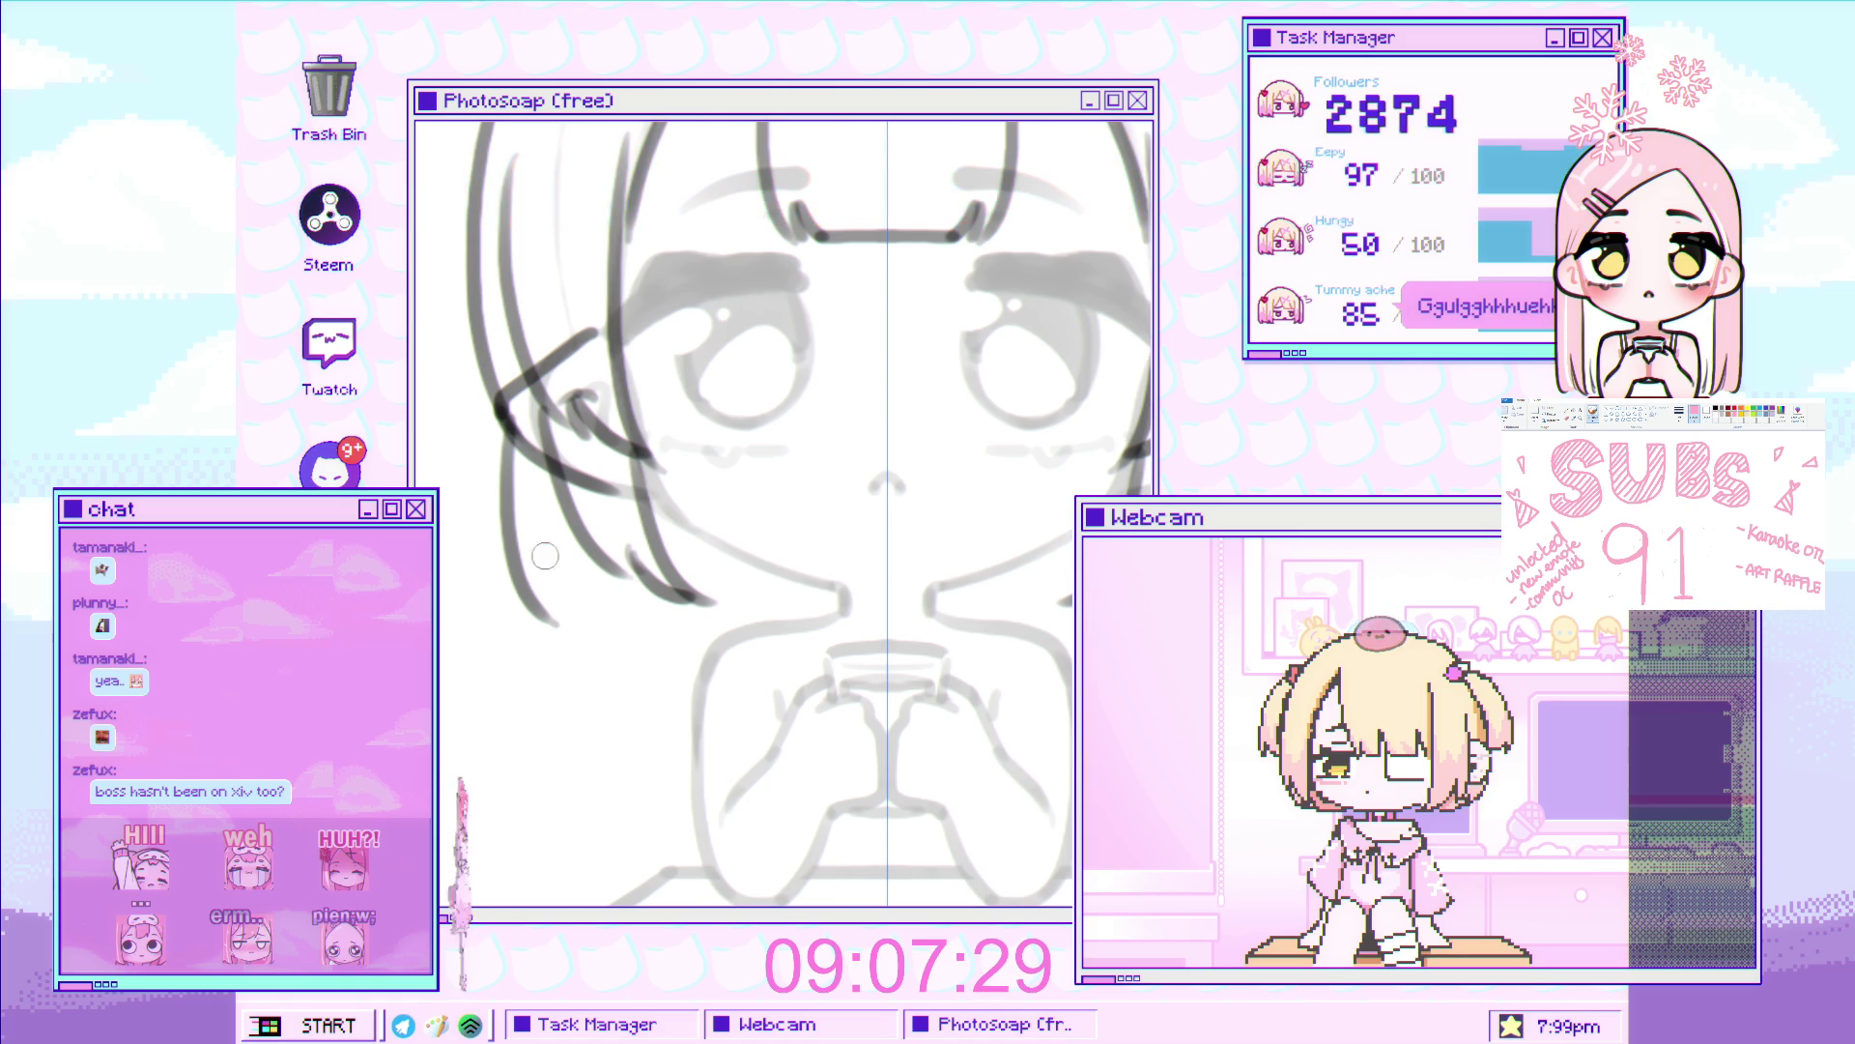
# Draw a dark hair strand curving down beside the face, zooming around the head to check it
pyautogui.moveTo(553, 566)
pyautogui.mouseDown()
pyautogui.moveTo(640, 632)
pyautogui.moveTo(595, 604)
pyautogui.mouseUp()
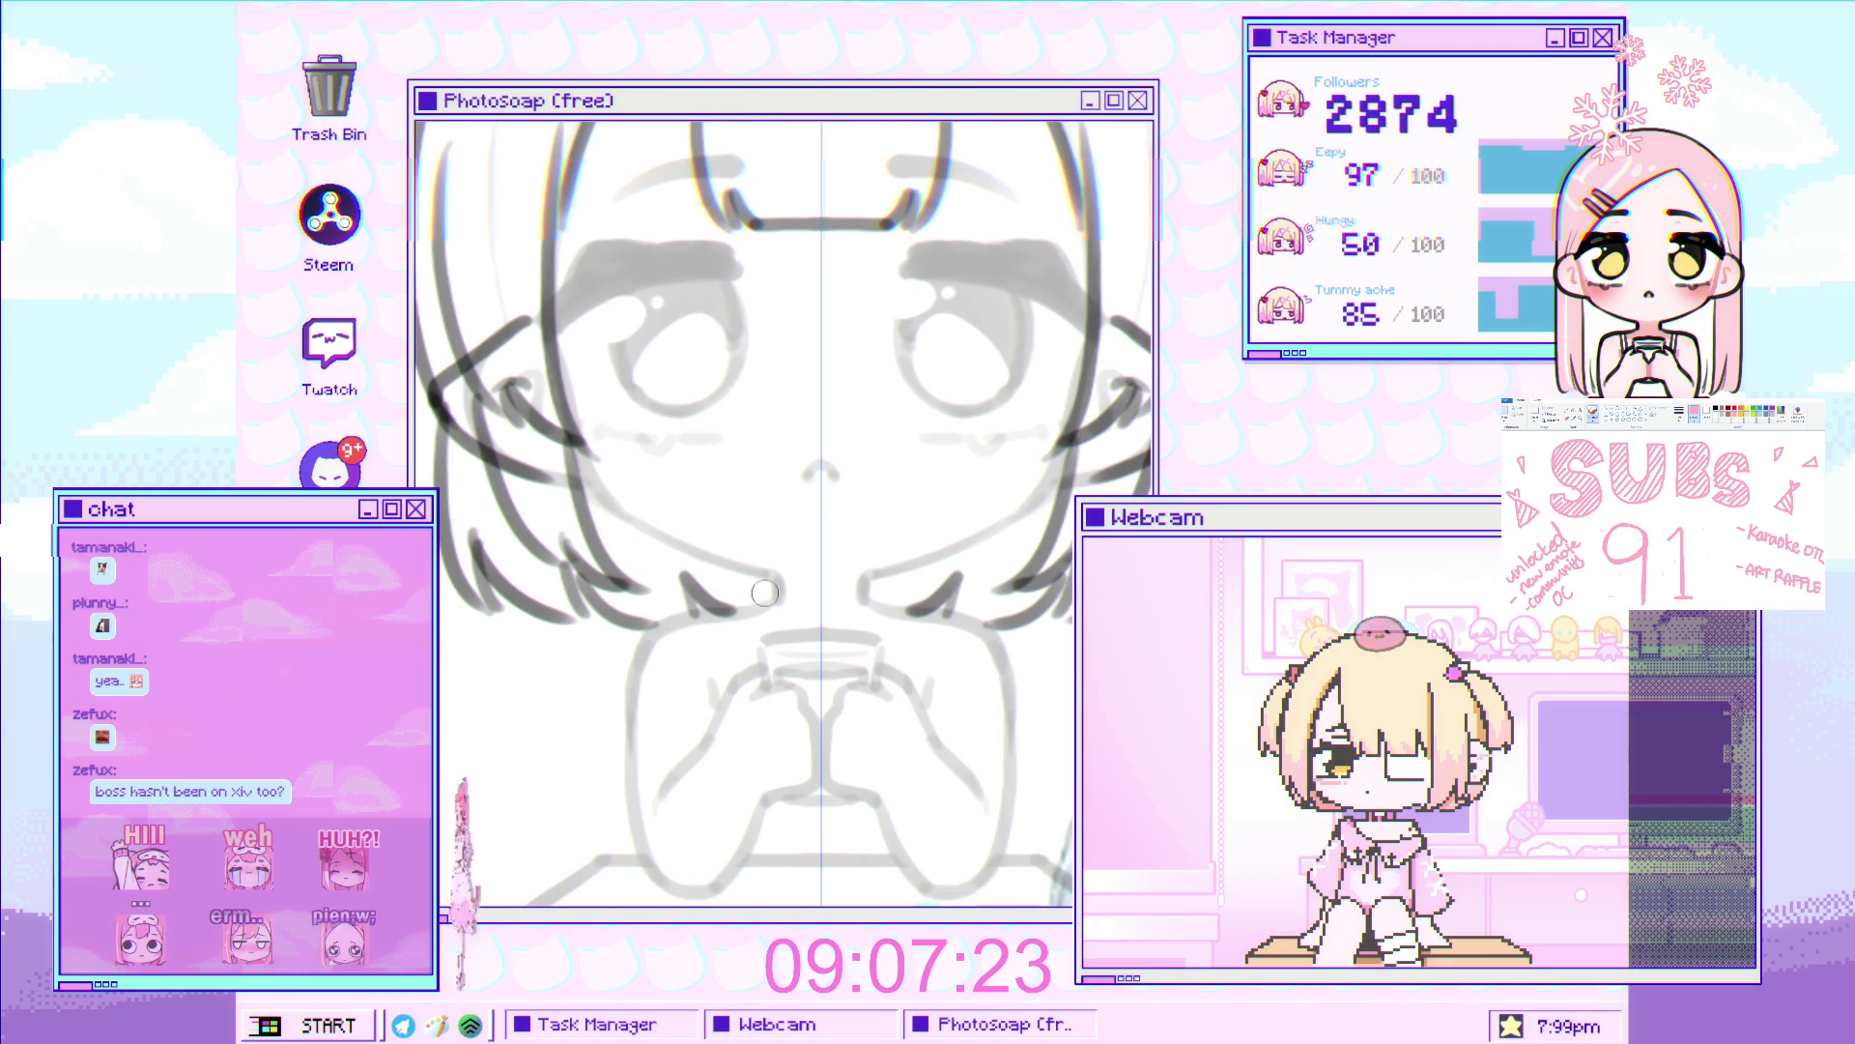
pyautogui.scroll(-5, 758, 593)
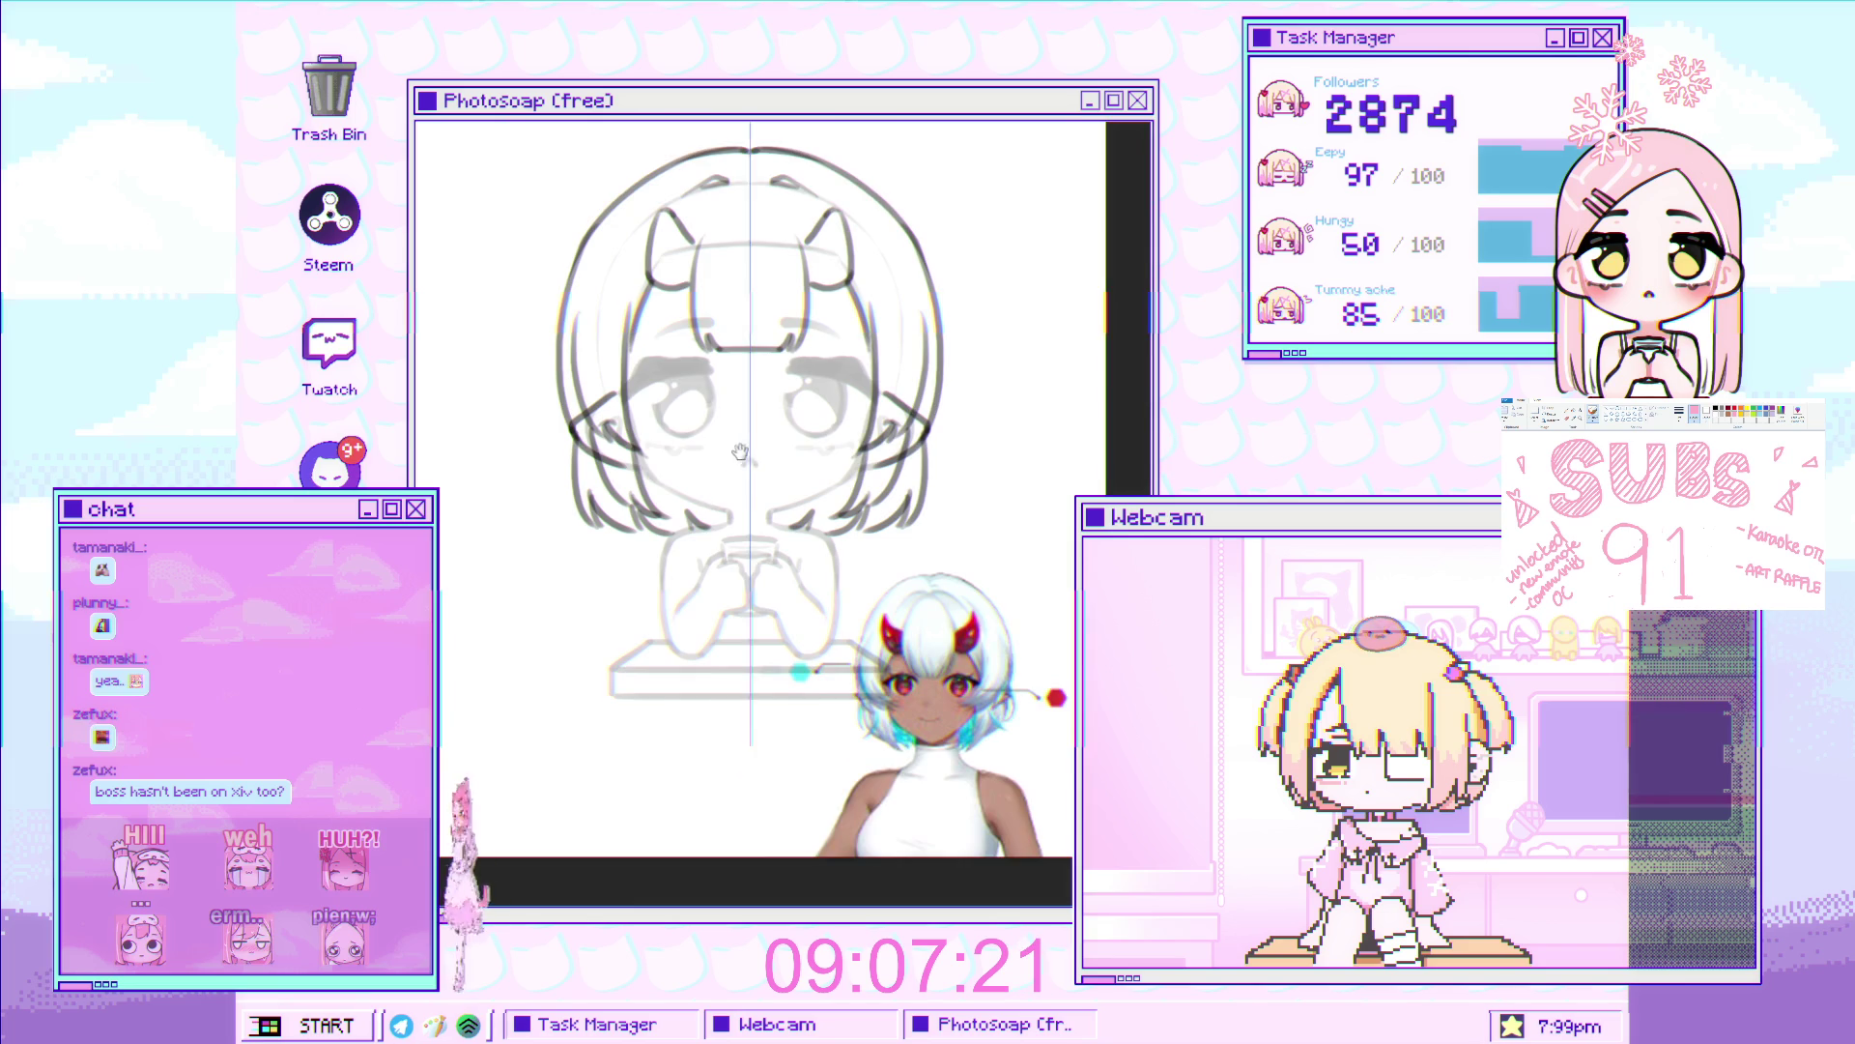
pyautogui.scroll(5, 564, 295)
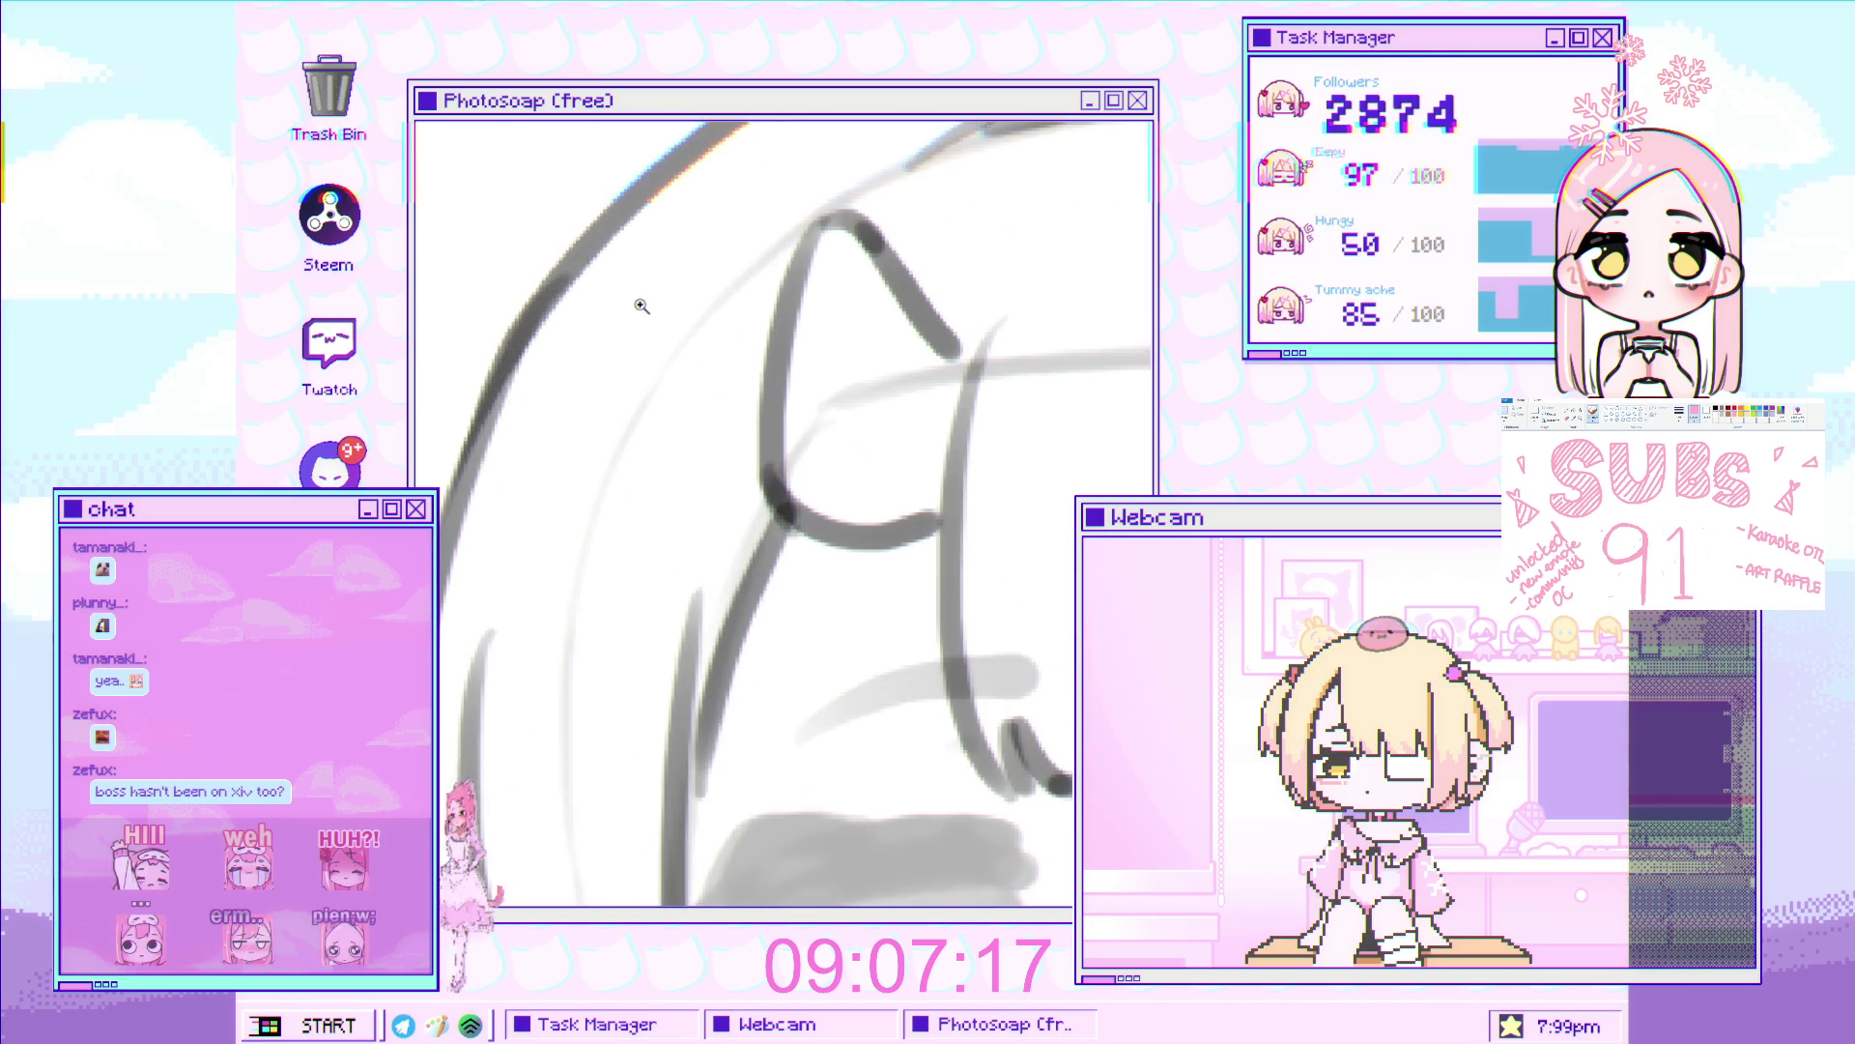
pyautogui.scroll(-5, 602, 302)
pyautogui.scroll(2, 653, 316)
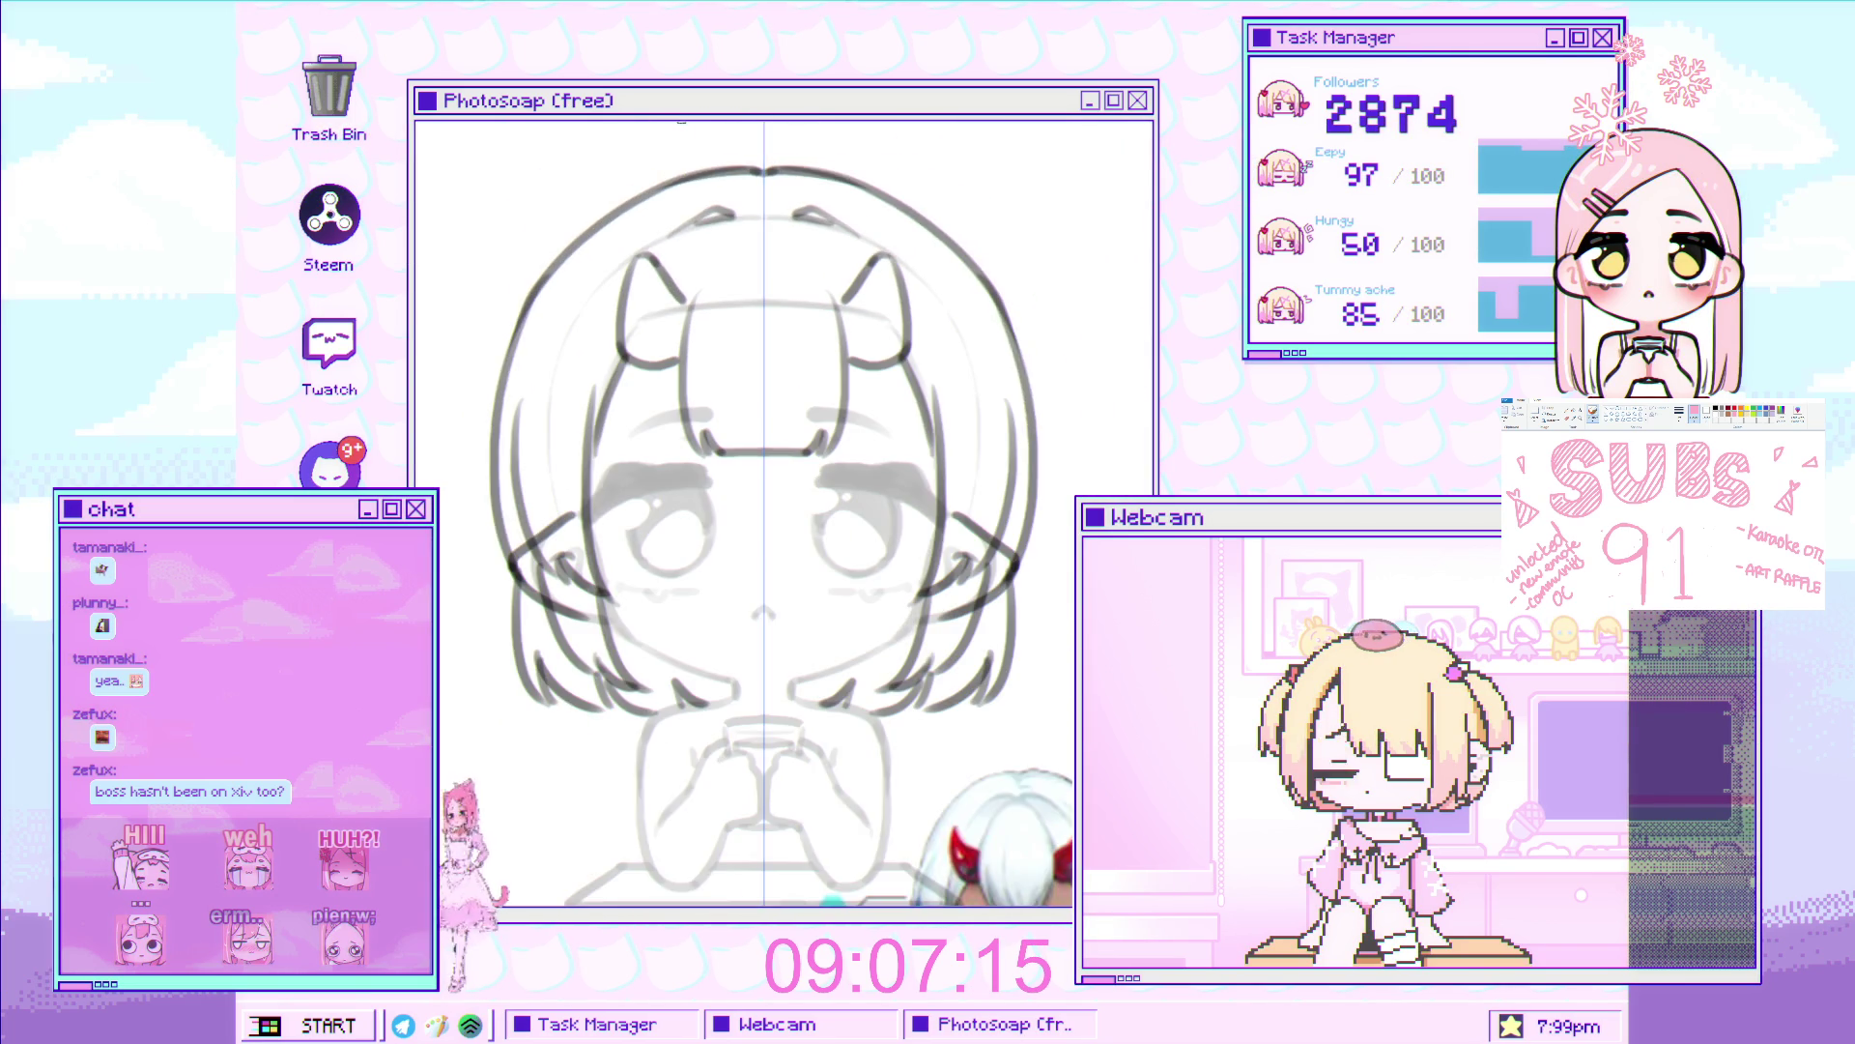
pyautogui.scroll(-2, 711, 335)
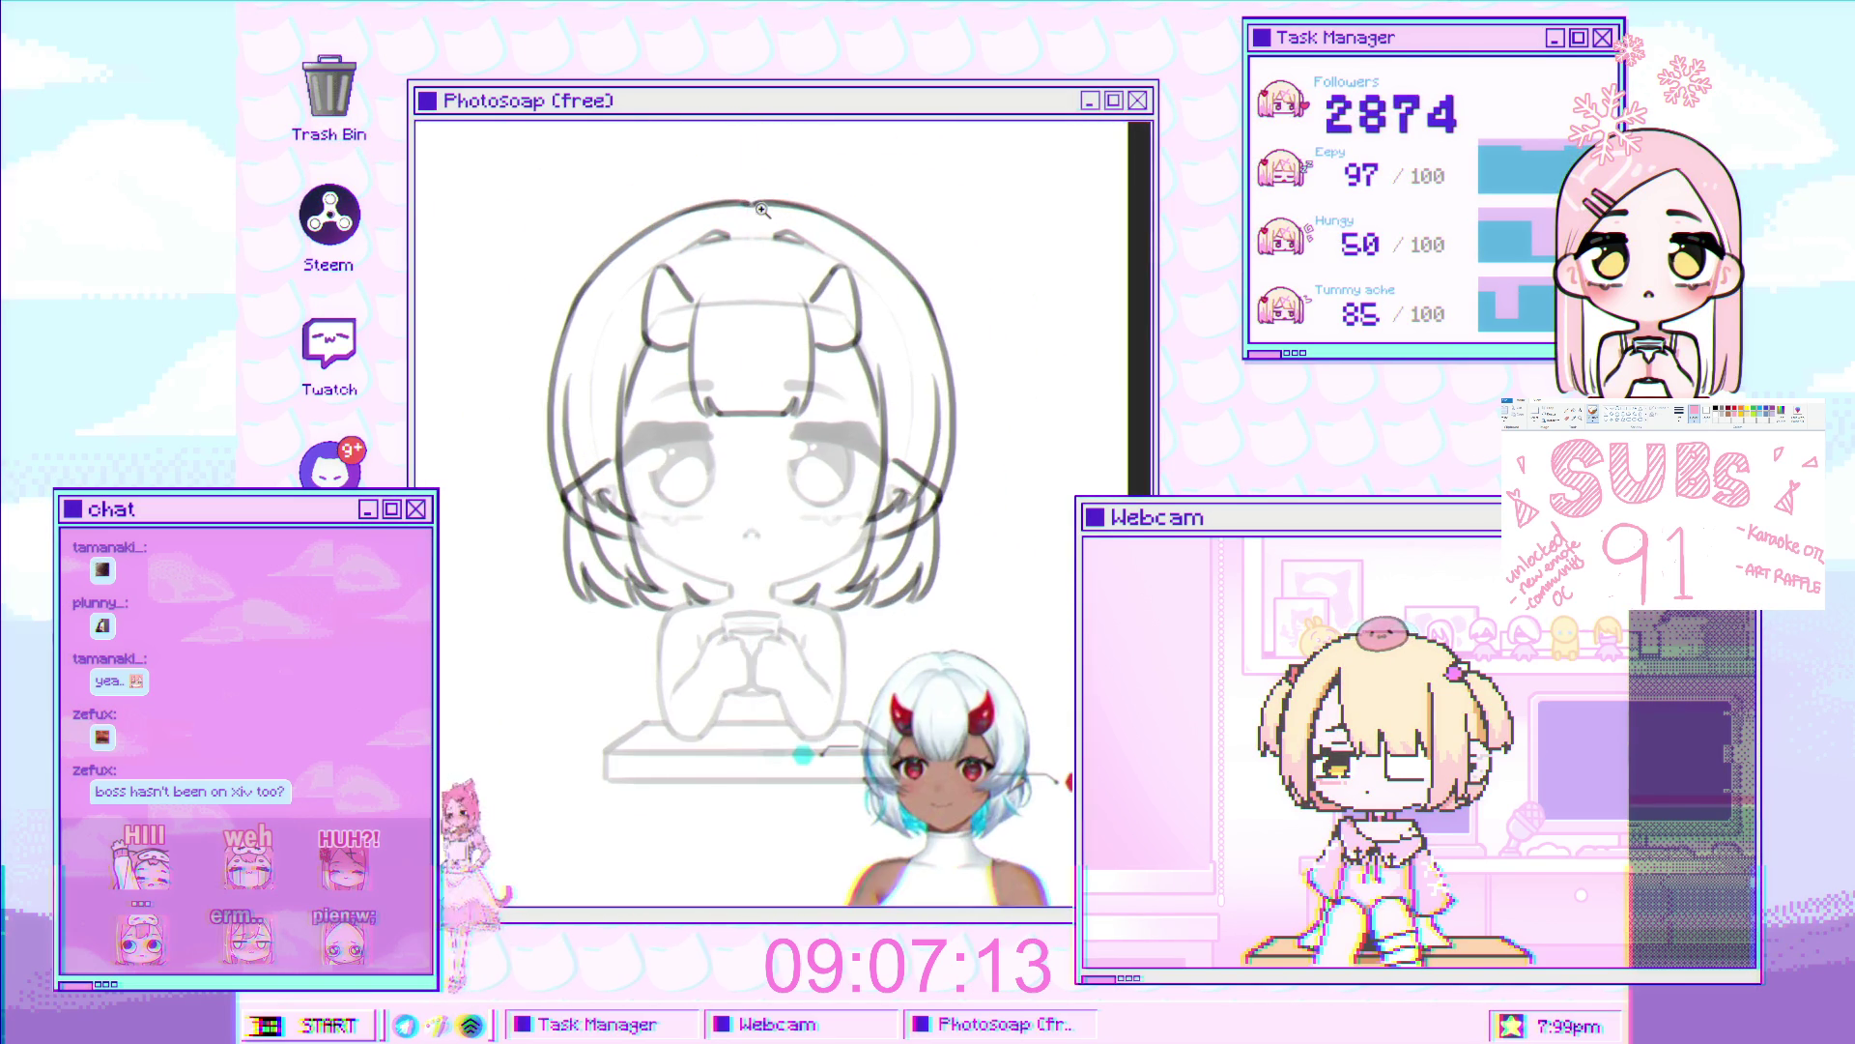
pyautogui.scroll(-1, 712, 334)
pyautogui.scroll(1, 711, 334)
pyautogui.scroll(3, 711, 334)
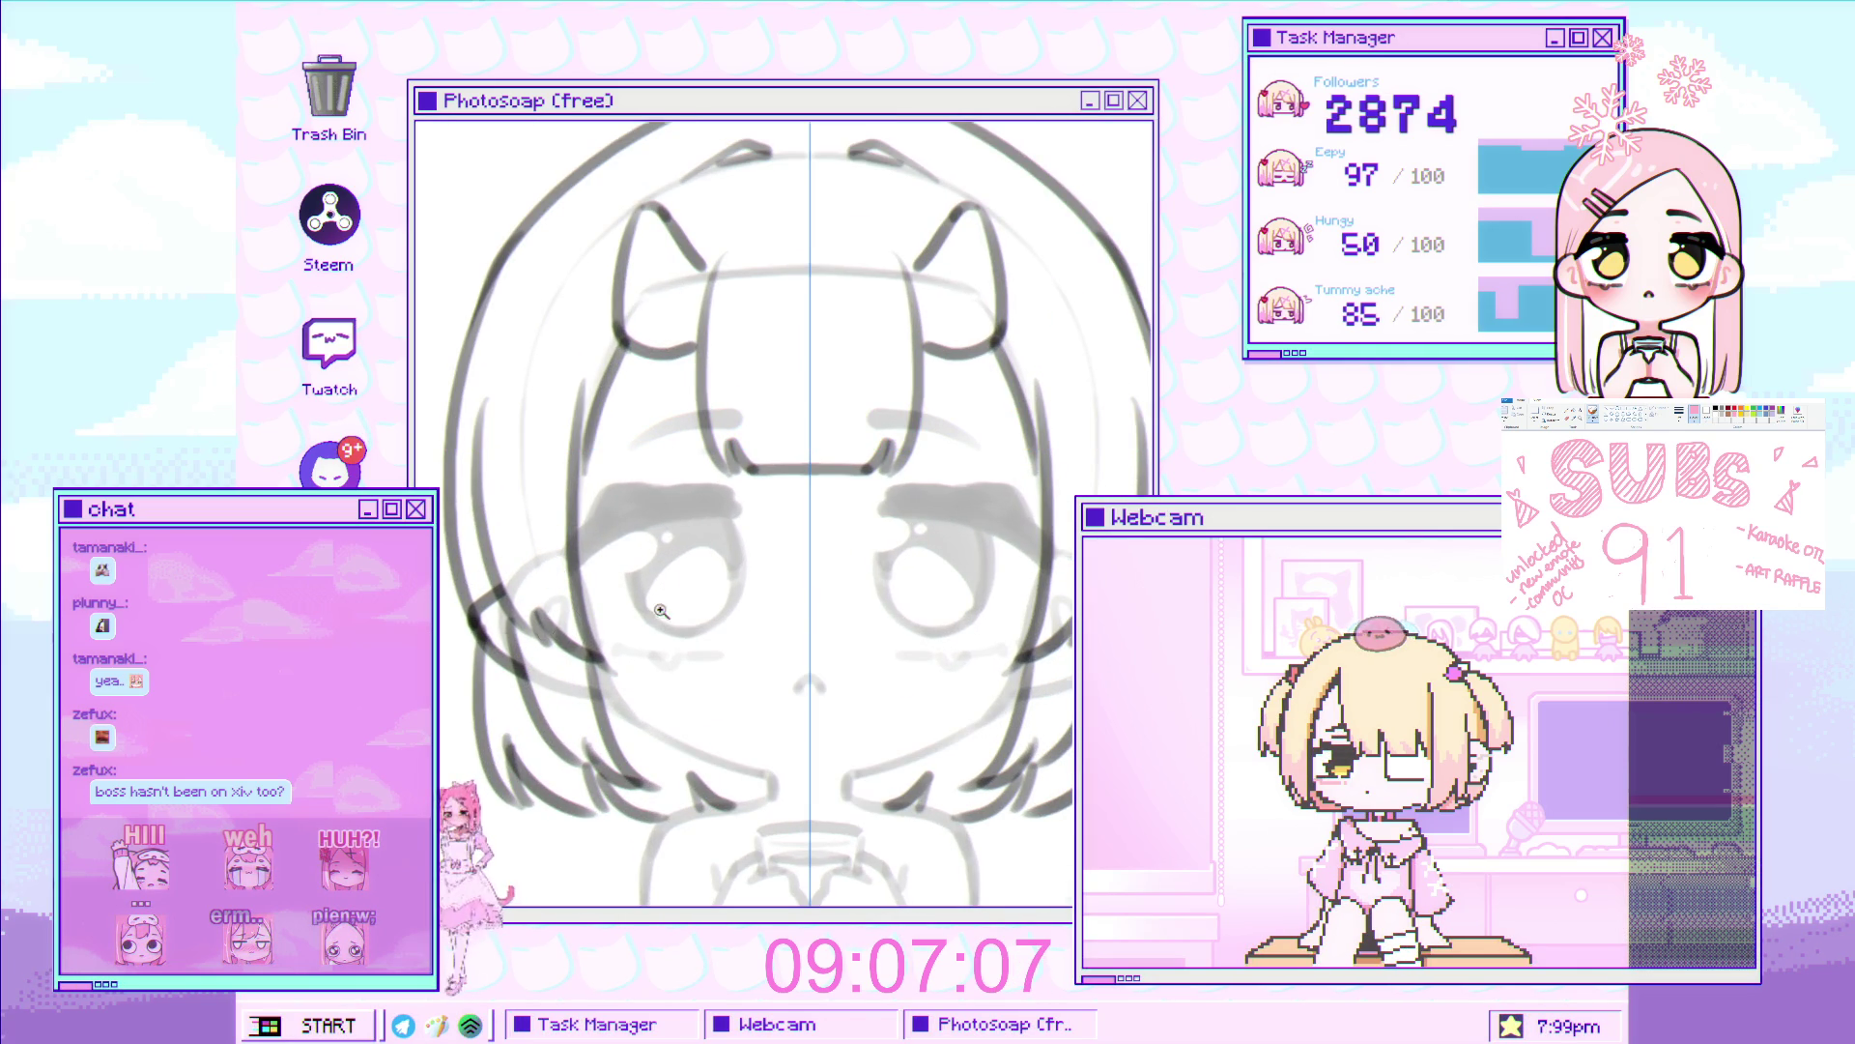
pyautogui.scroll(-3, 672, 587)
pyautogui.scroll(3, 672, 587)
pyautogui.scroll(-3, 672, 588)
pyautogui.scroll(4, 599, 564)
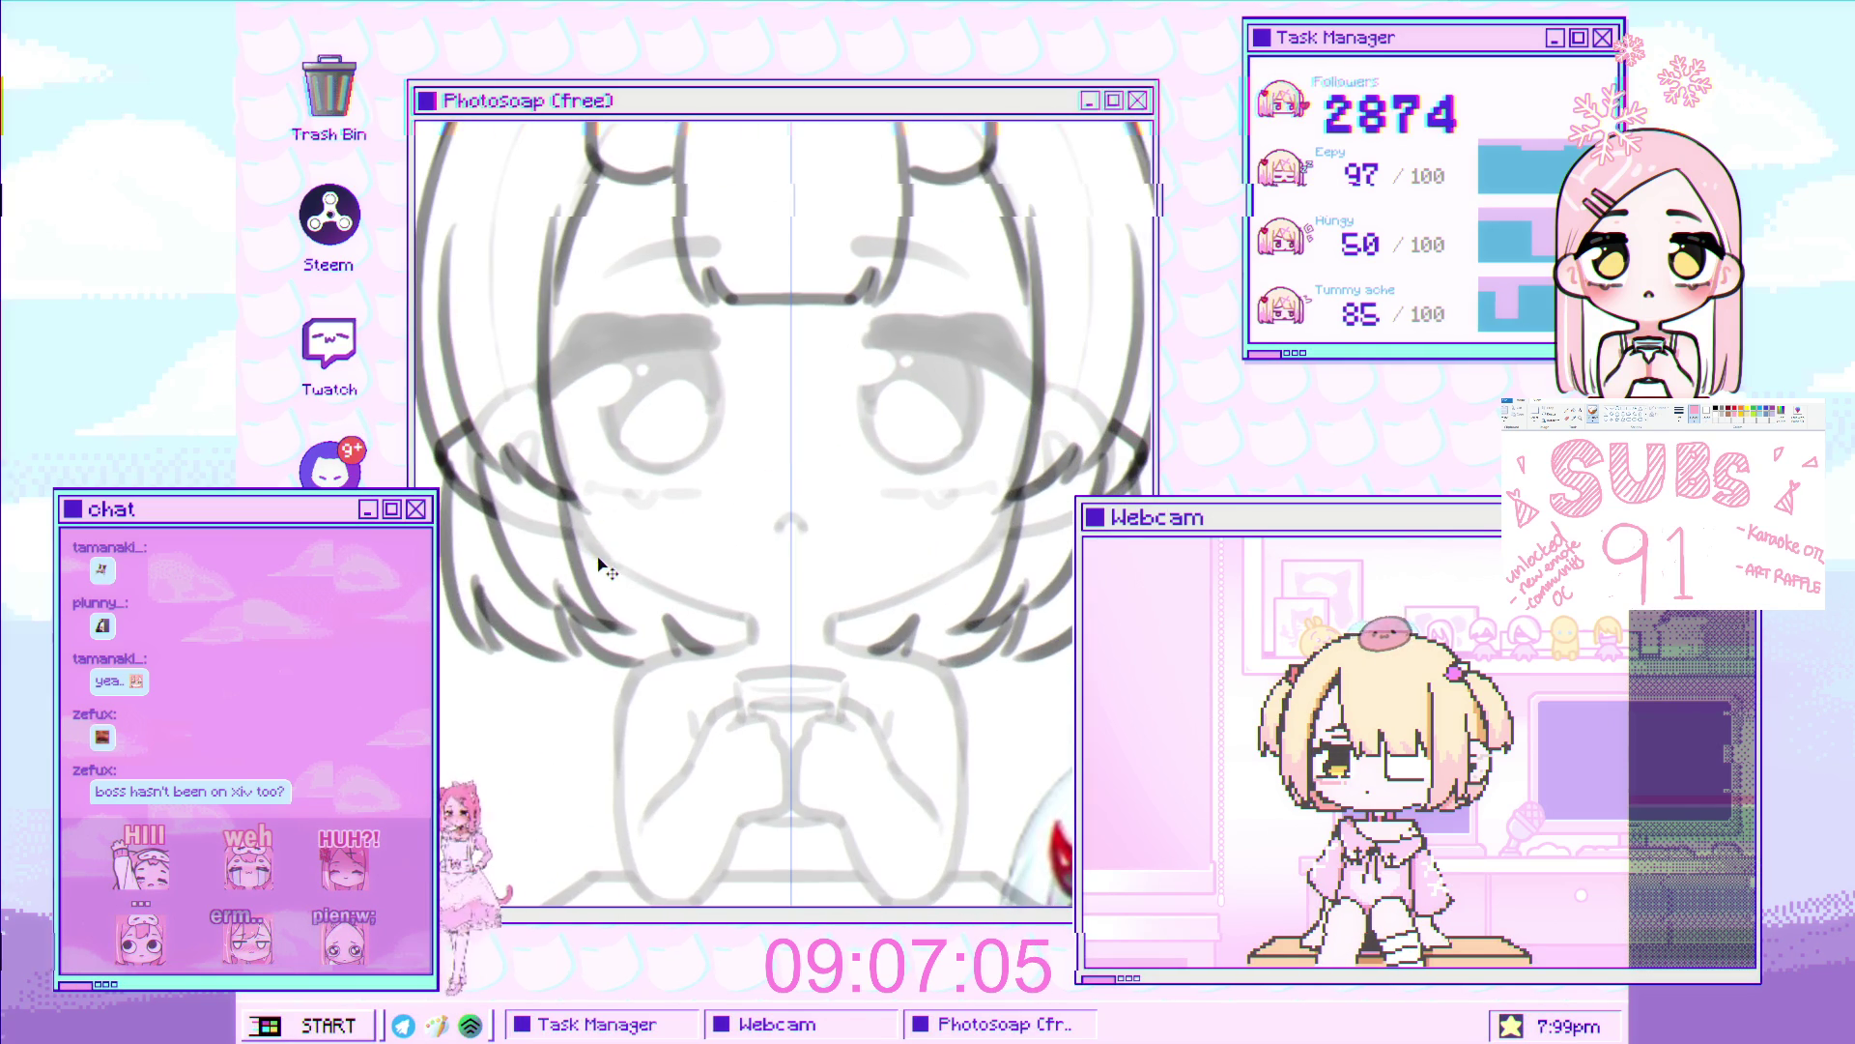
pyautogui.scroll(2, 541, 562)
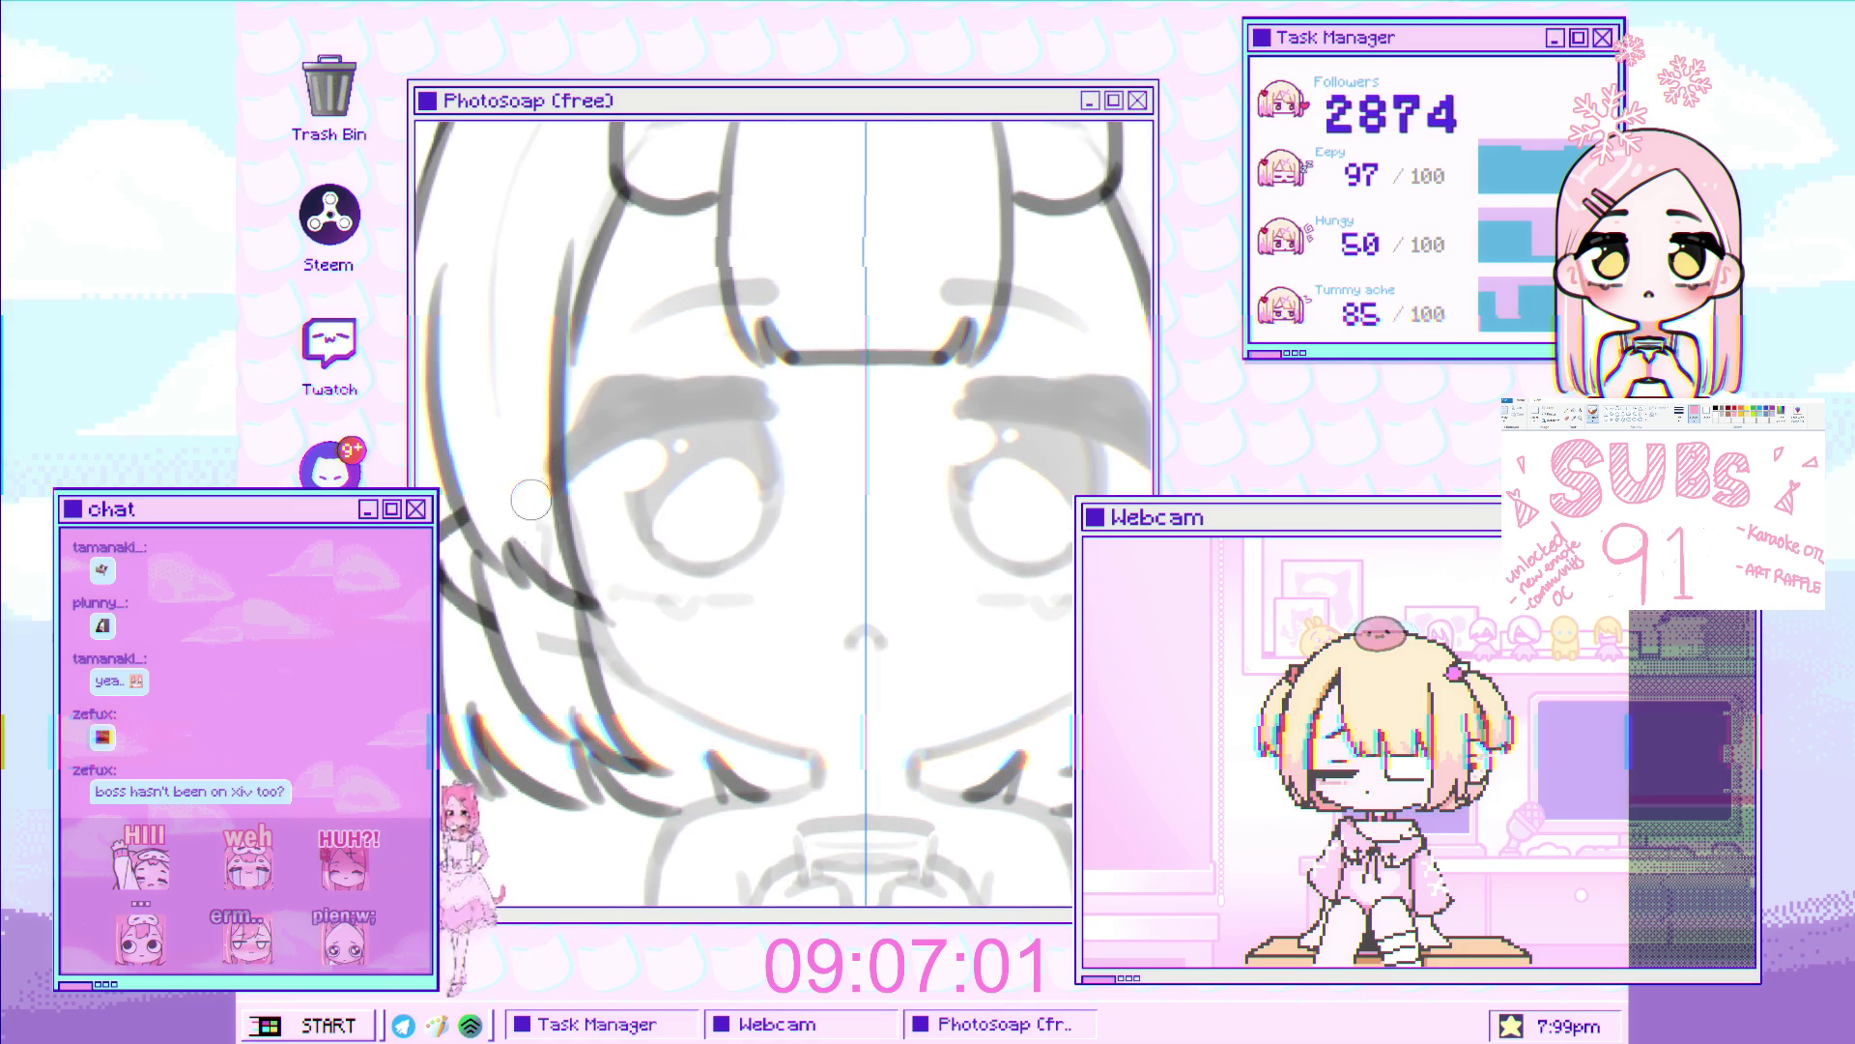
pyautogui.scroll(4, 575, 624)
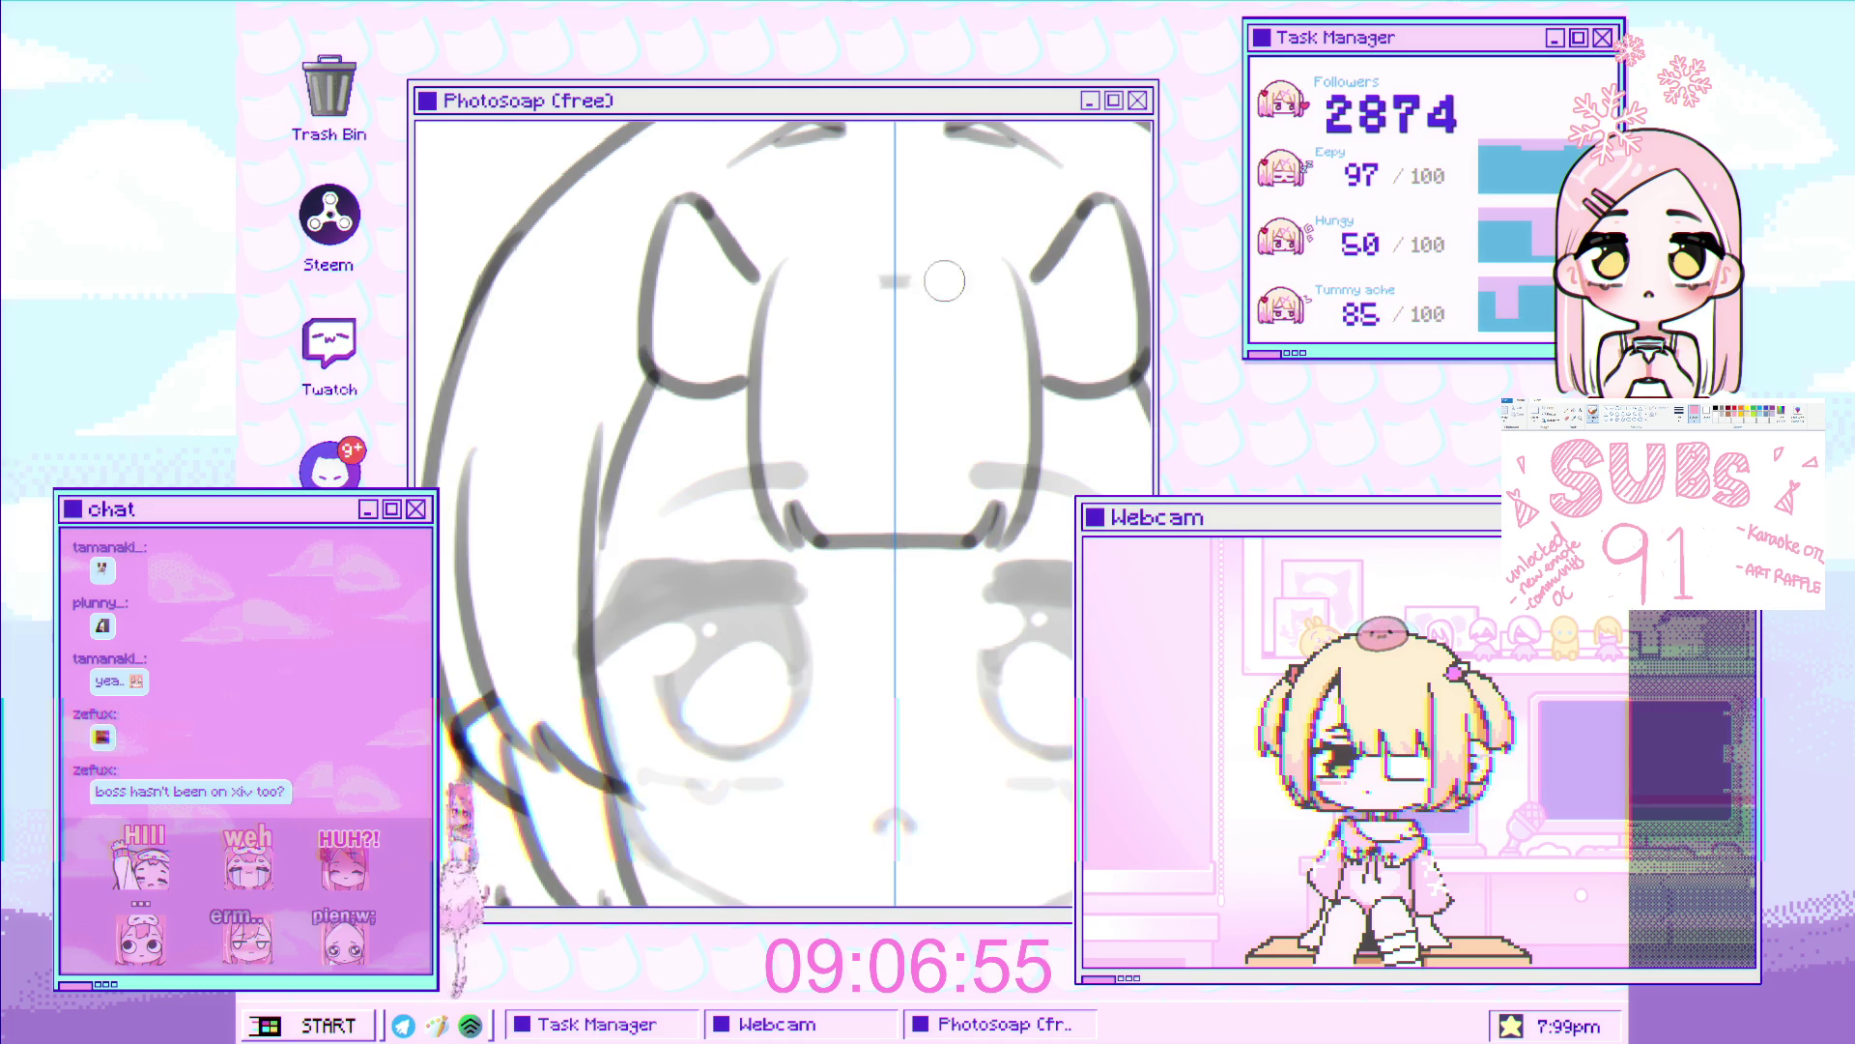
pyautogui.scroll(-5, 961, 369)
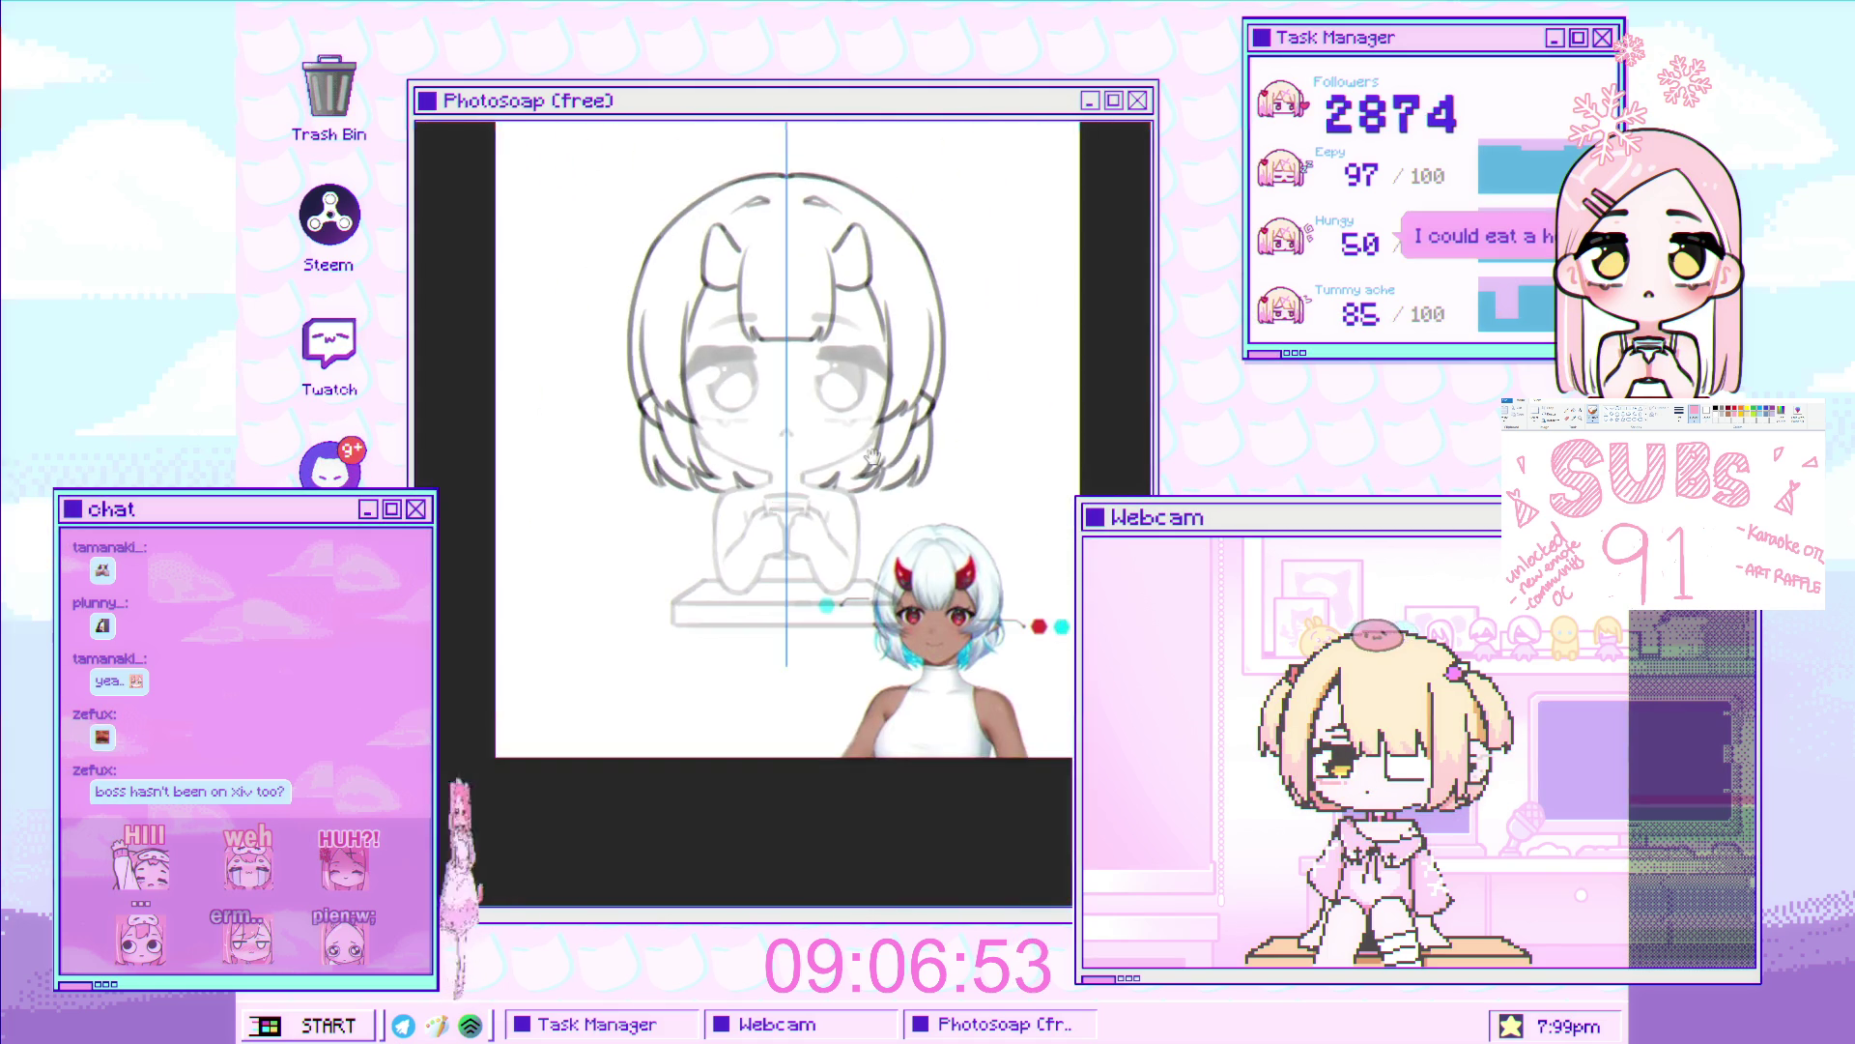
pyautogui.scroll(5, 650, 333)
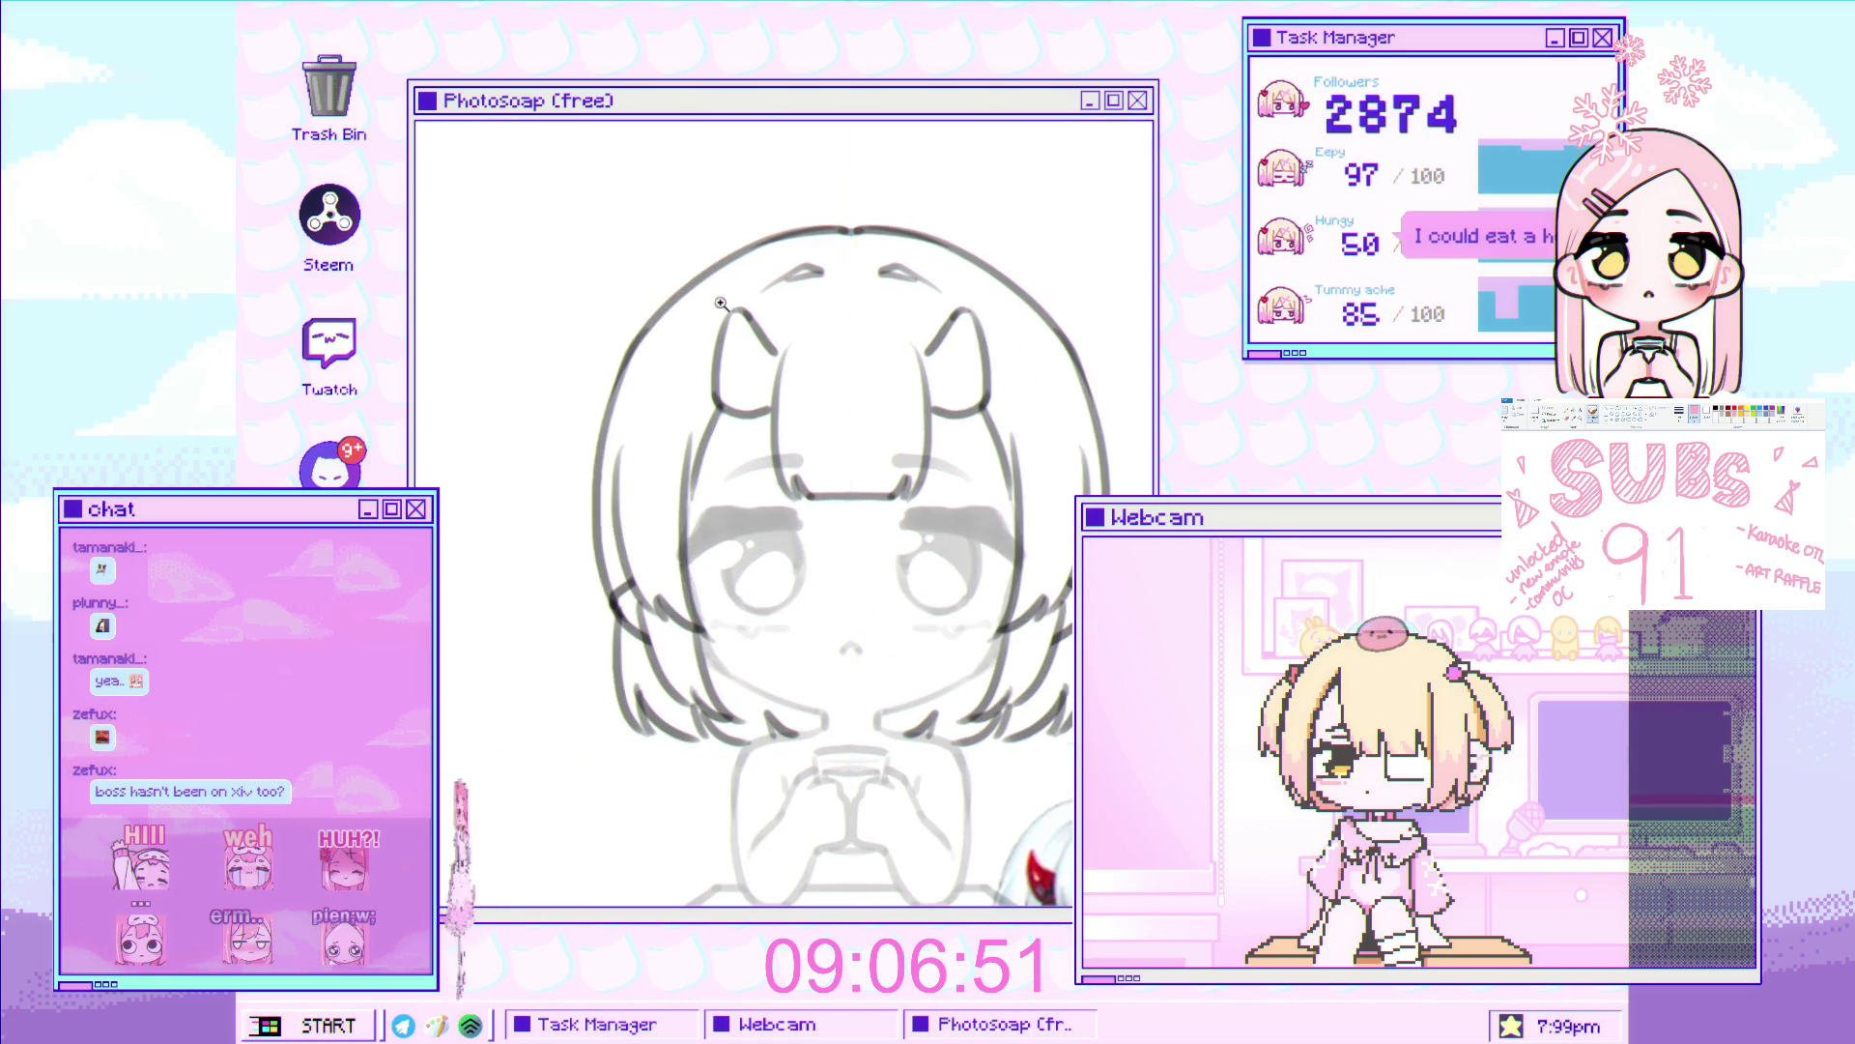
pyautogui.scroll(2, 650, 333)
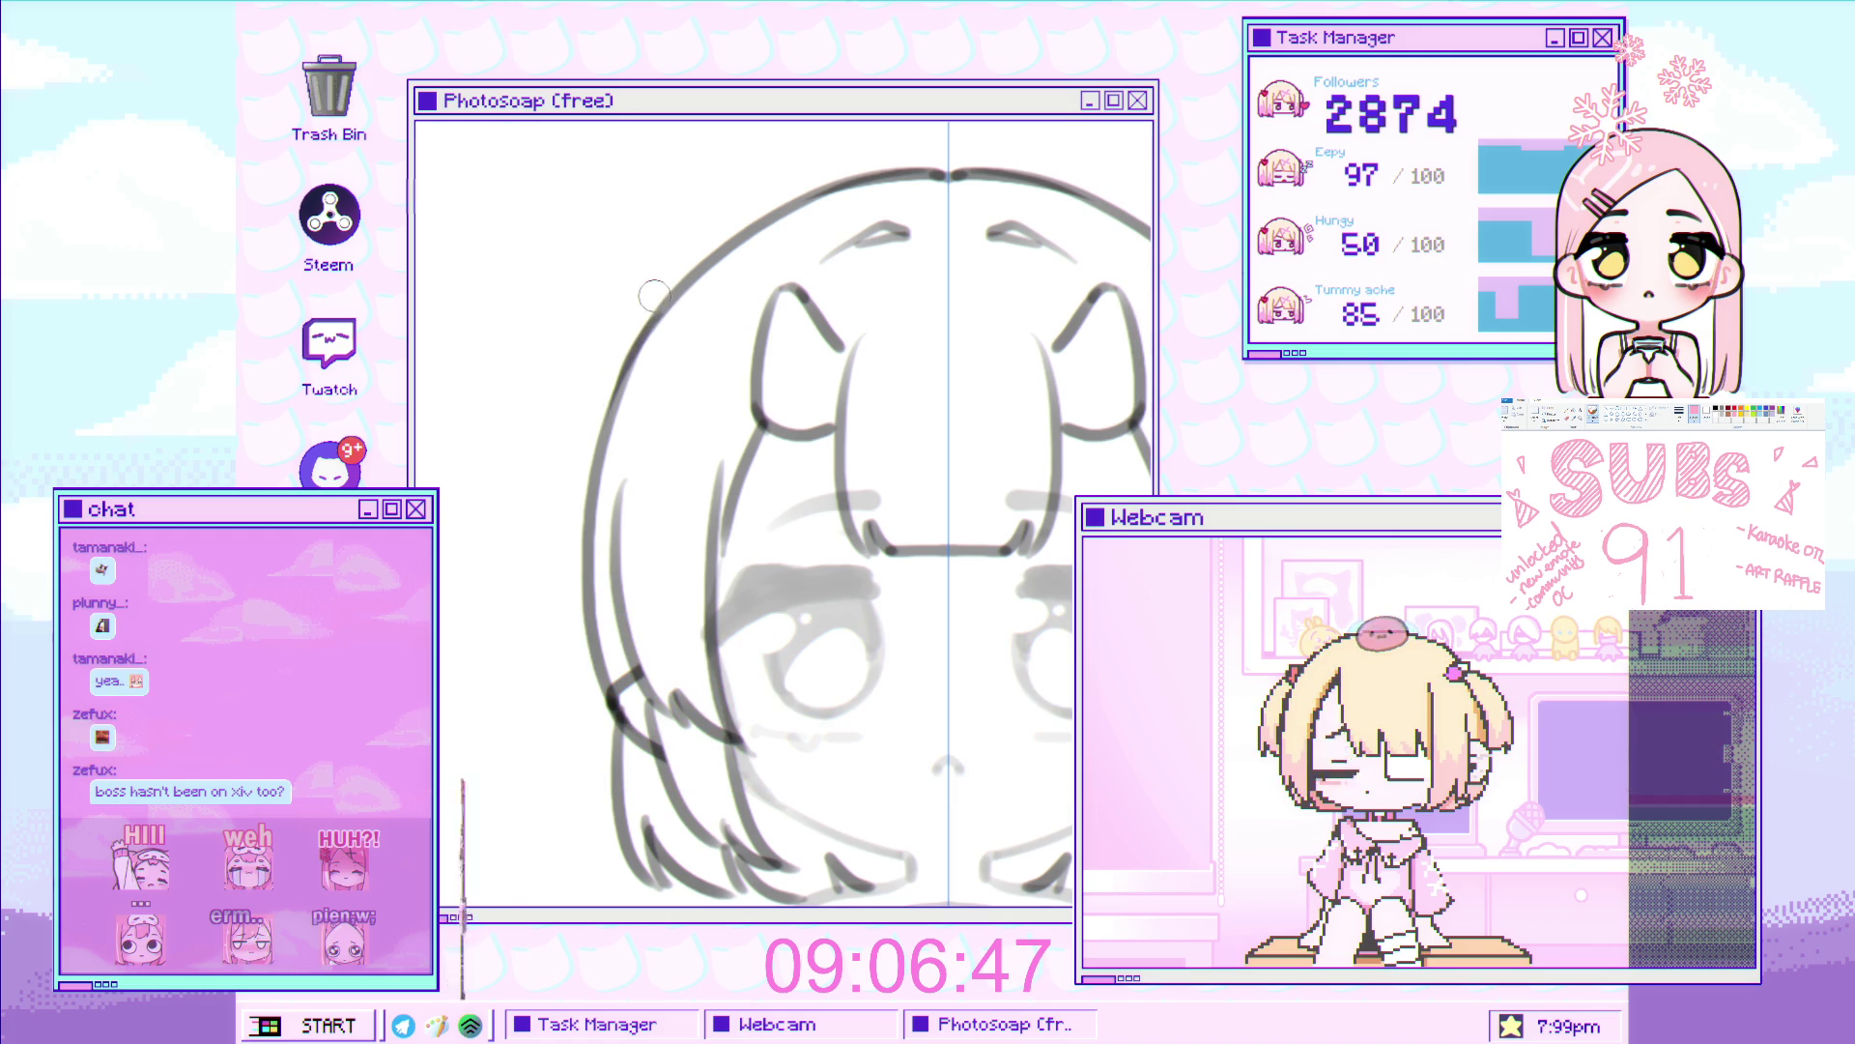
pyautogui.scroll(-4, 633, 332)
pyautogui.scroll(6, 603, 437)
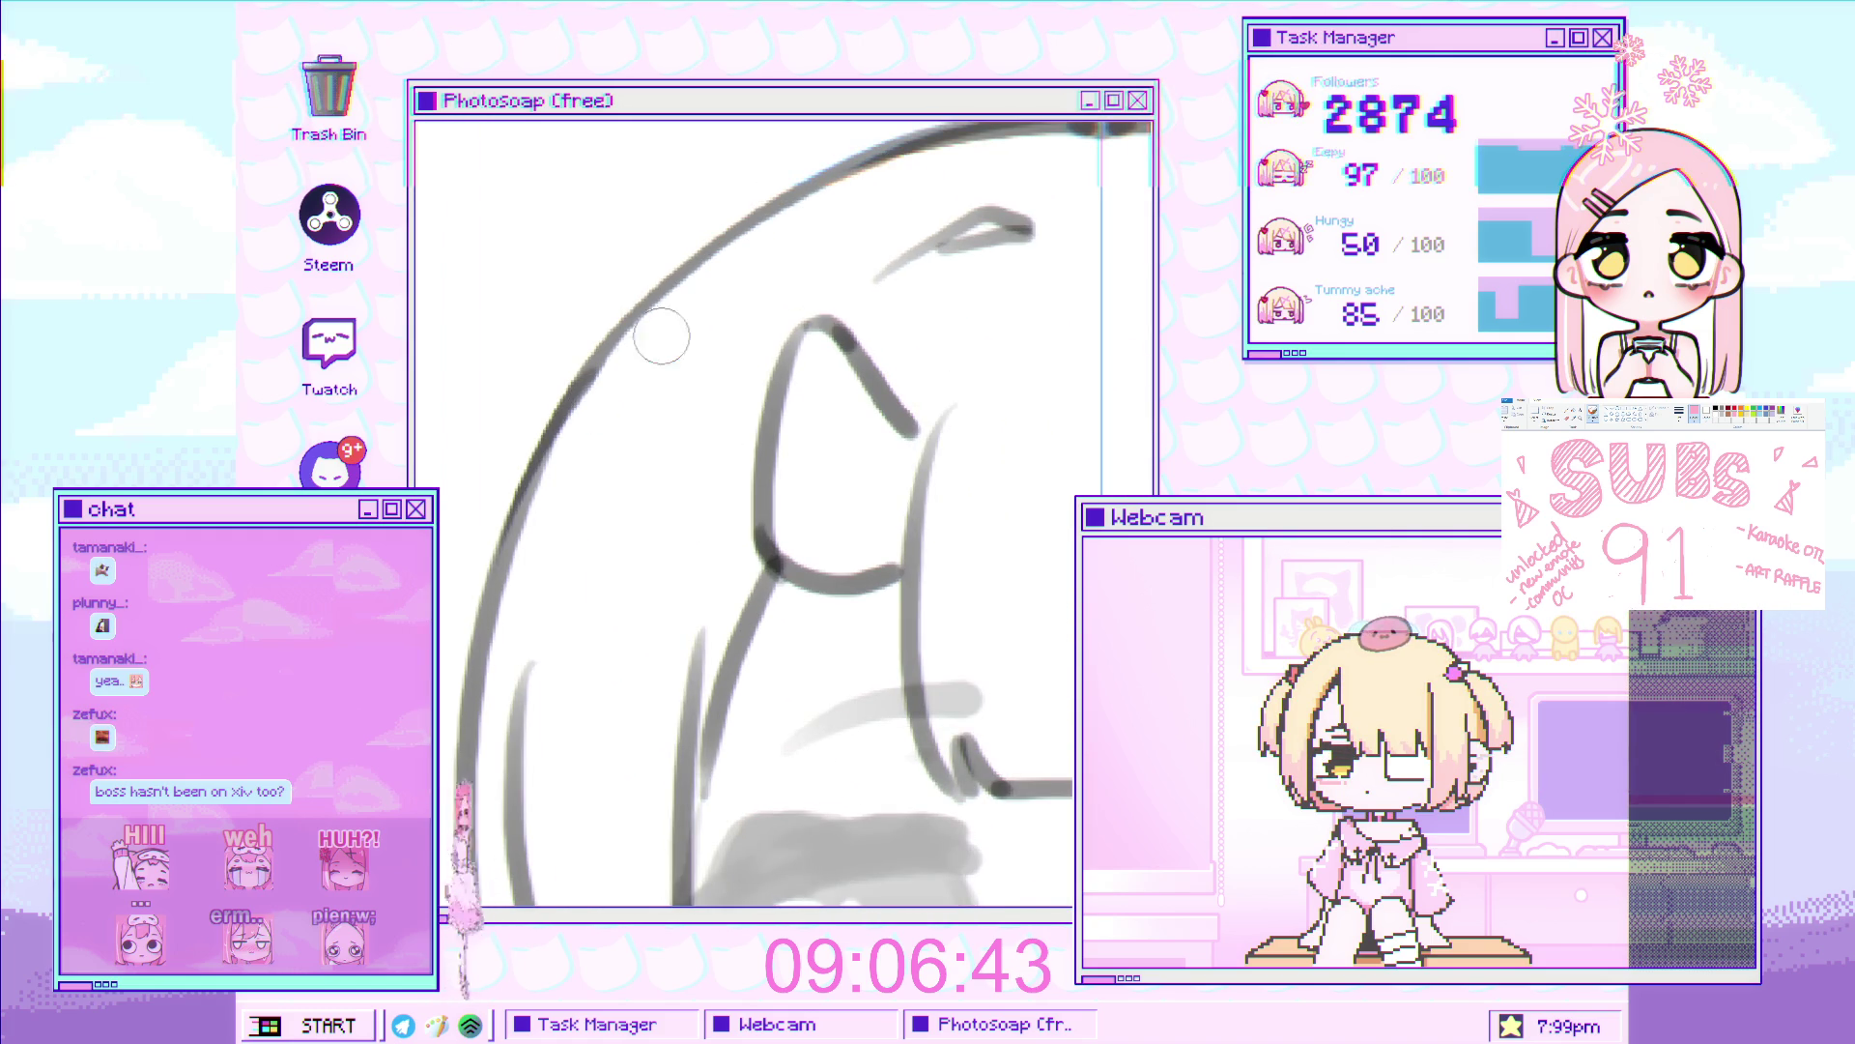
pyautogui.scroll(-4, 622, 365)
pyautogui.scroll(4, 648, 319)
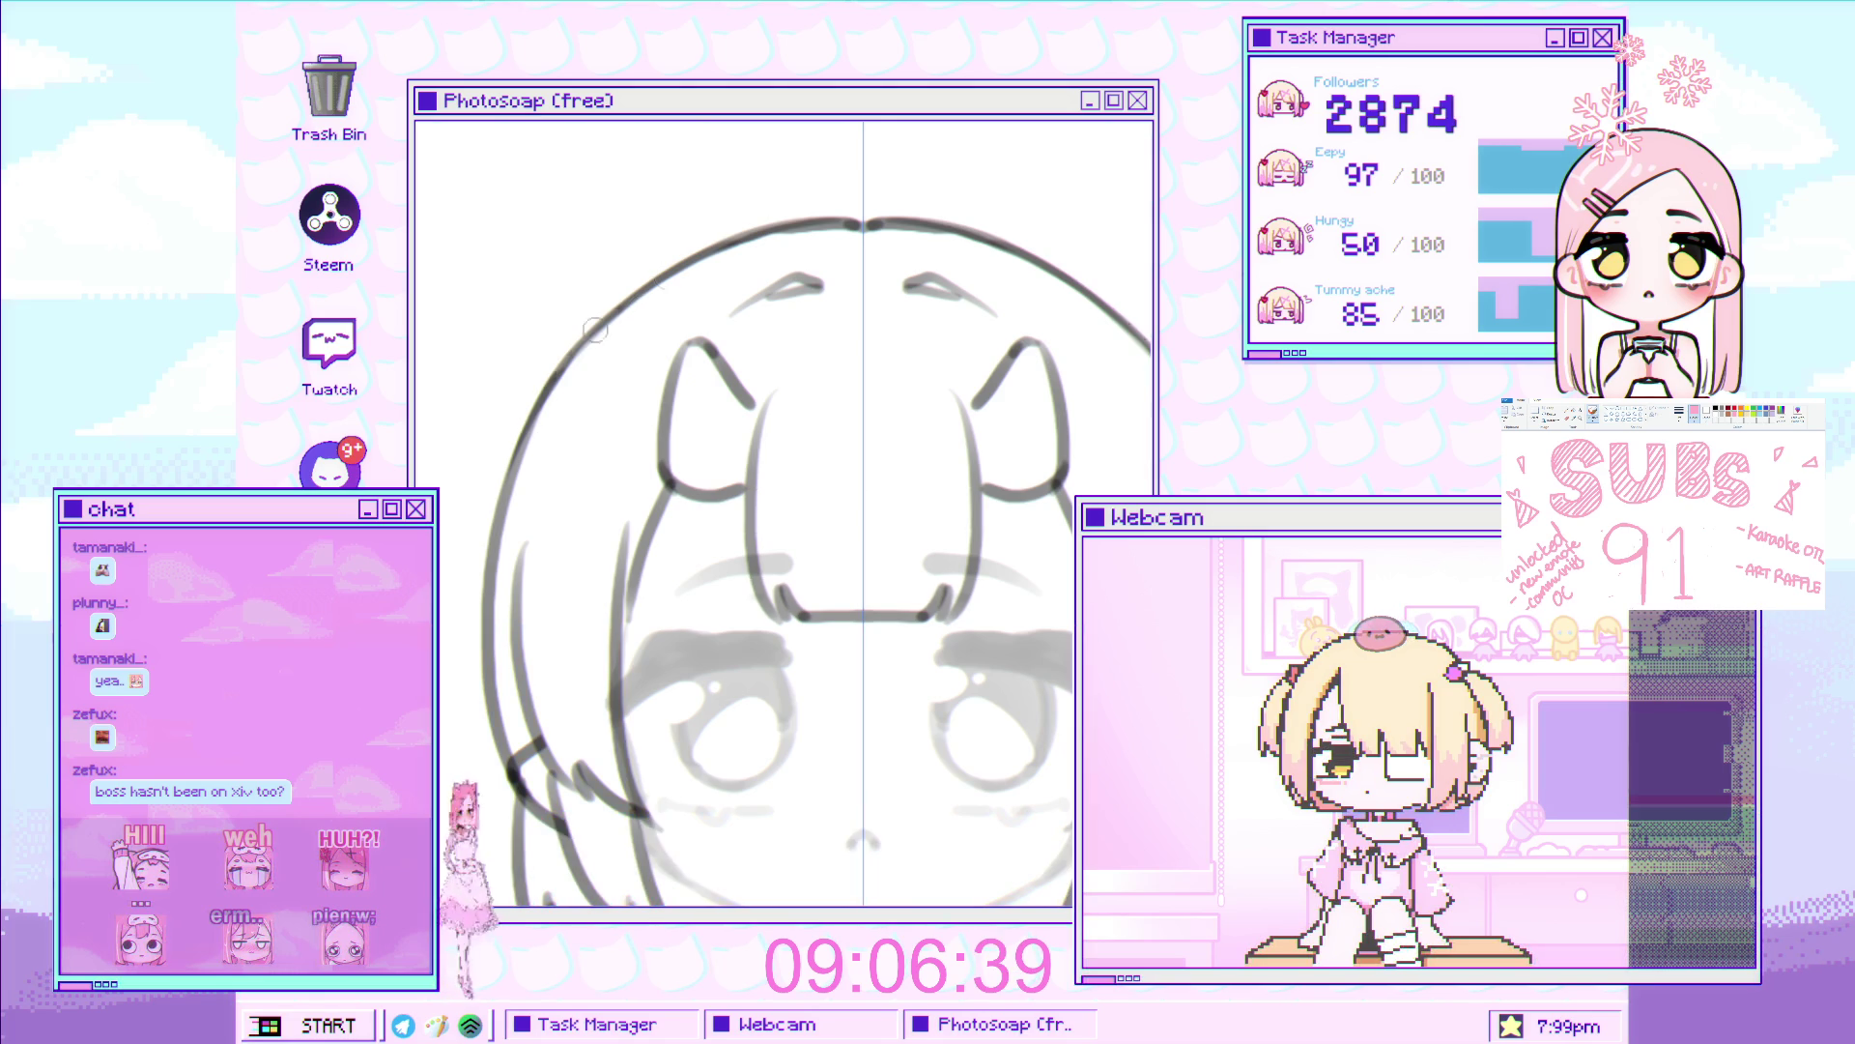
pyautogui.scroll(-3, 780, 354)
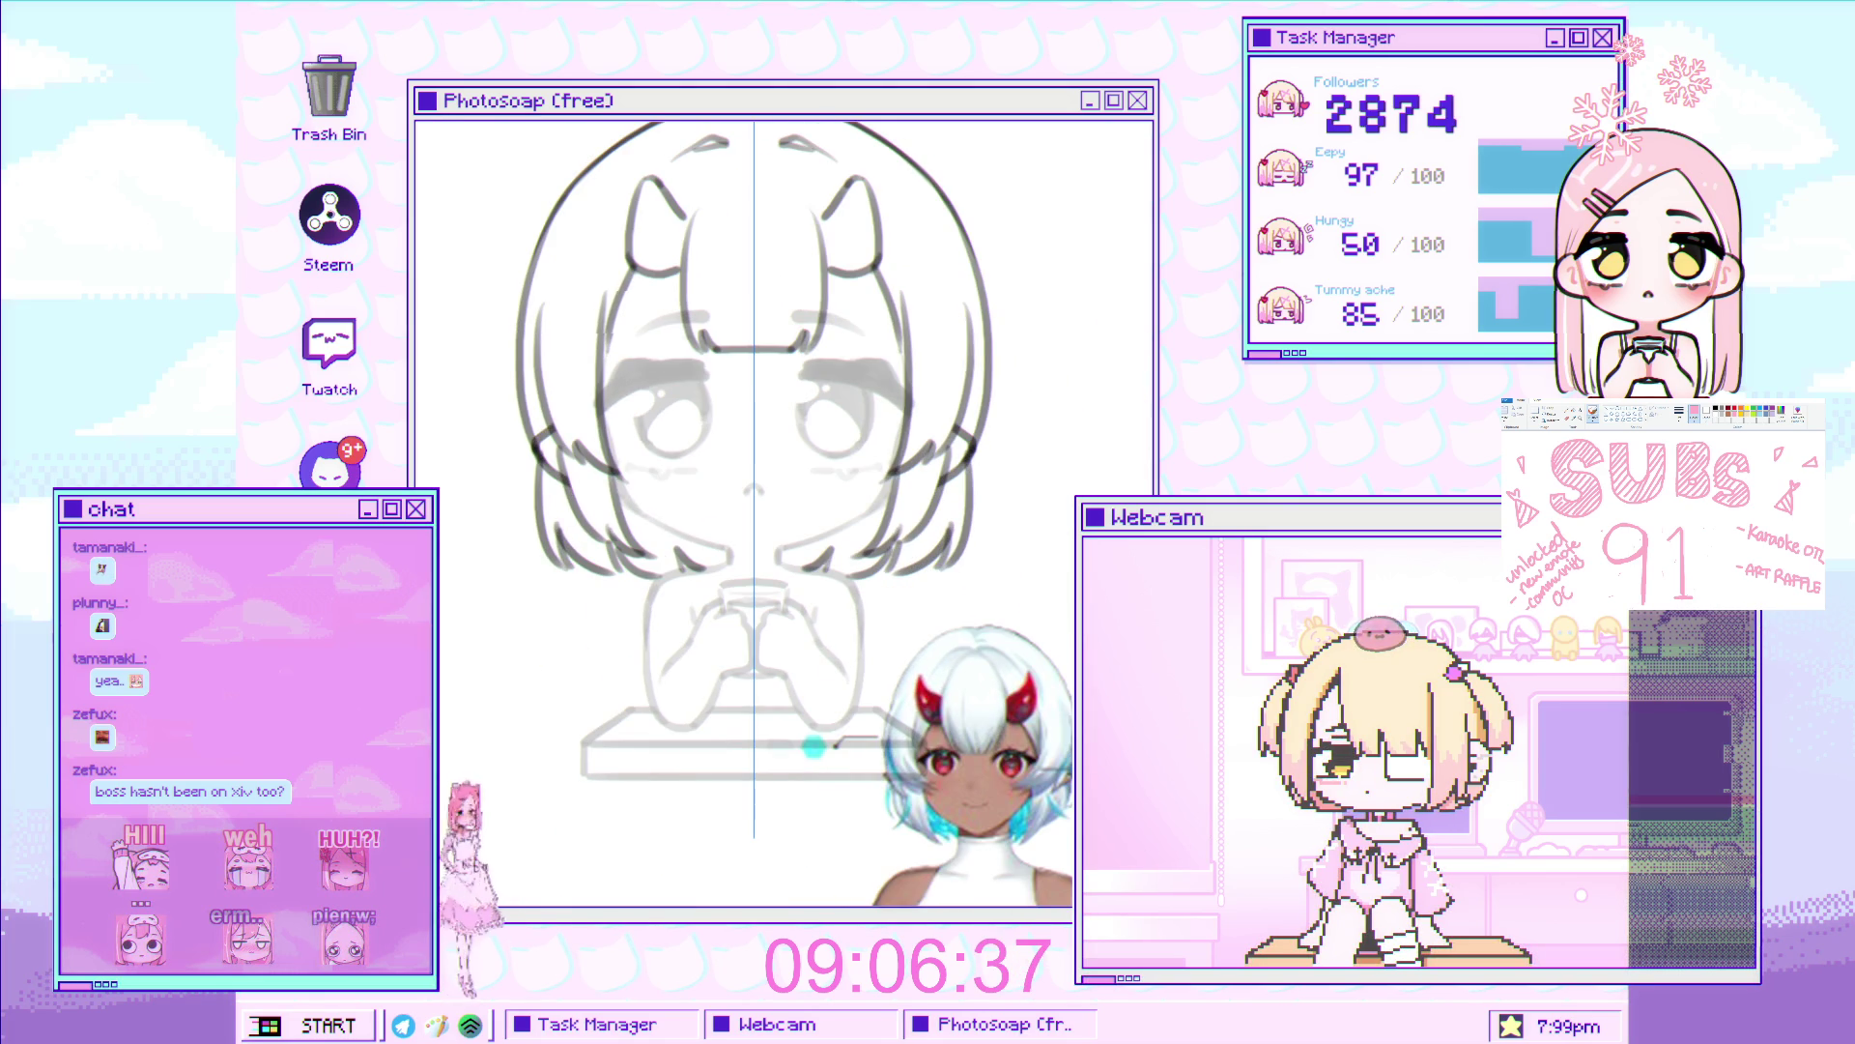
pyautogui.scroll(4, 759, 222)
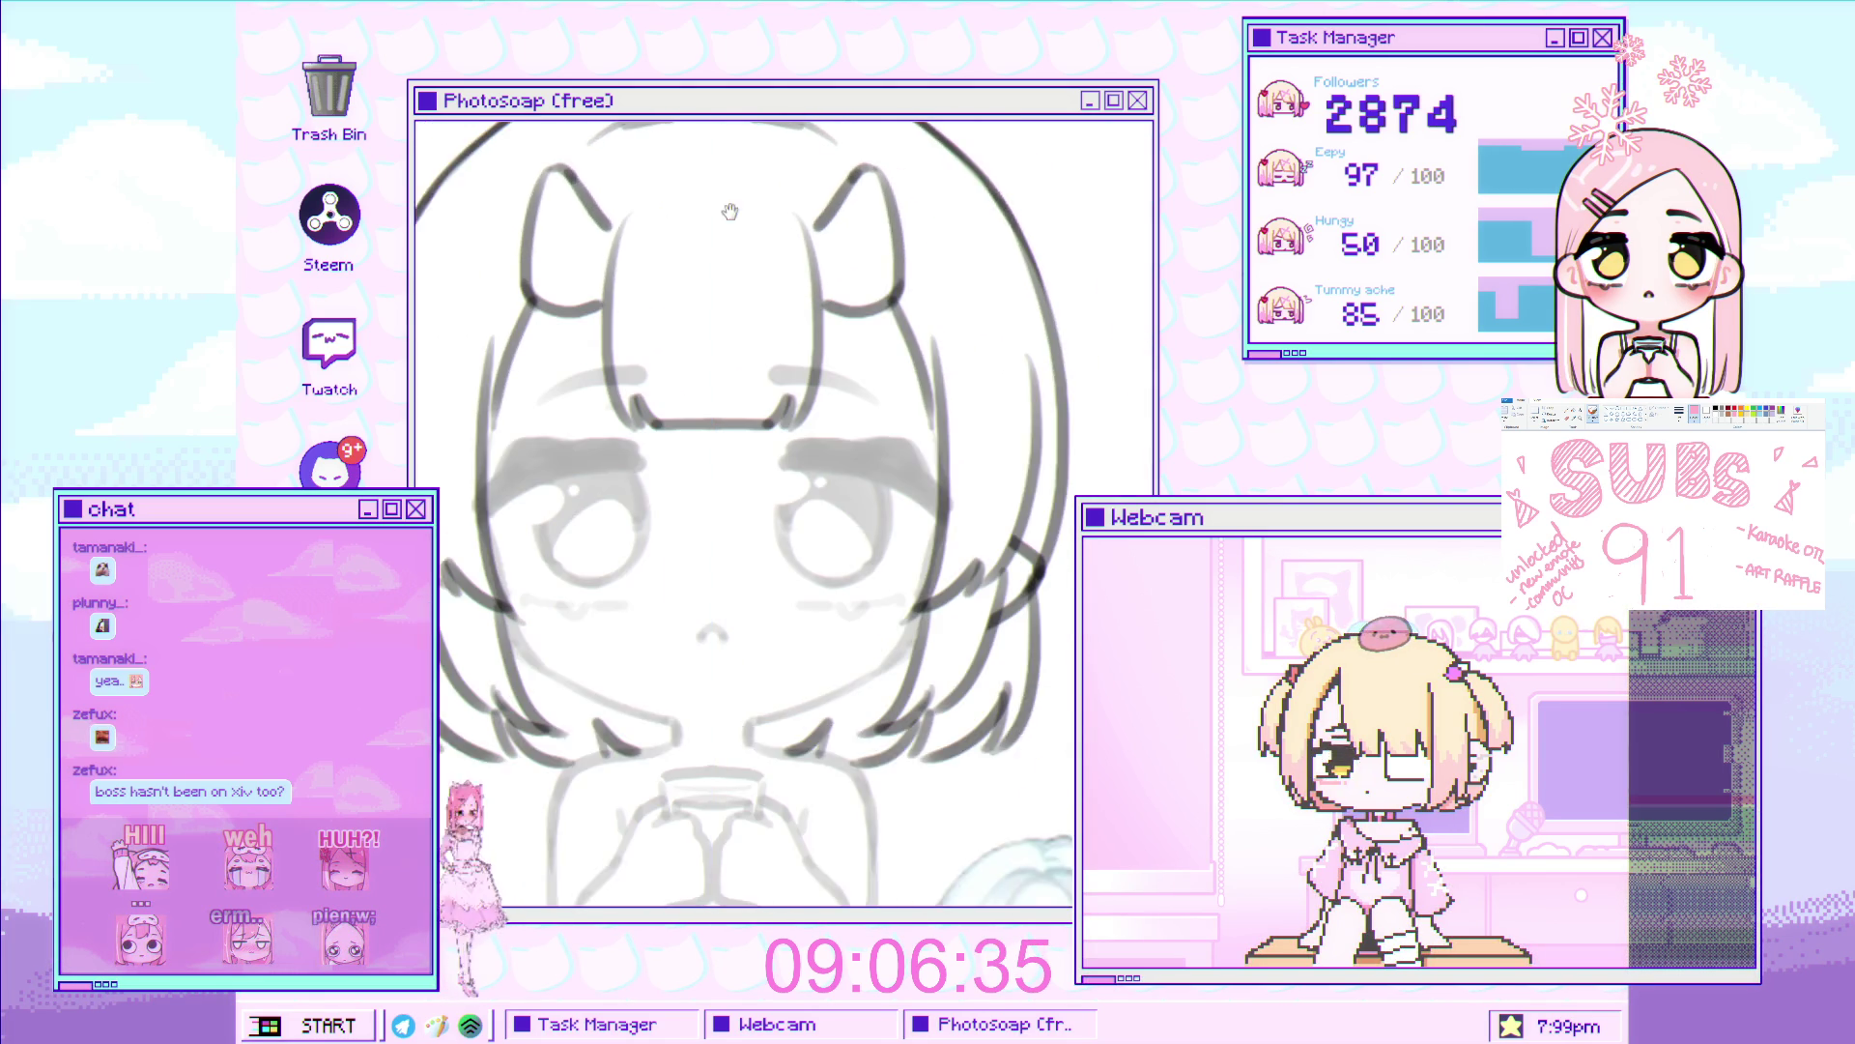
pyautogui.scroll(3, 726, 239)
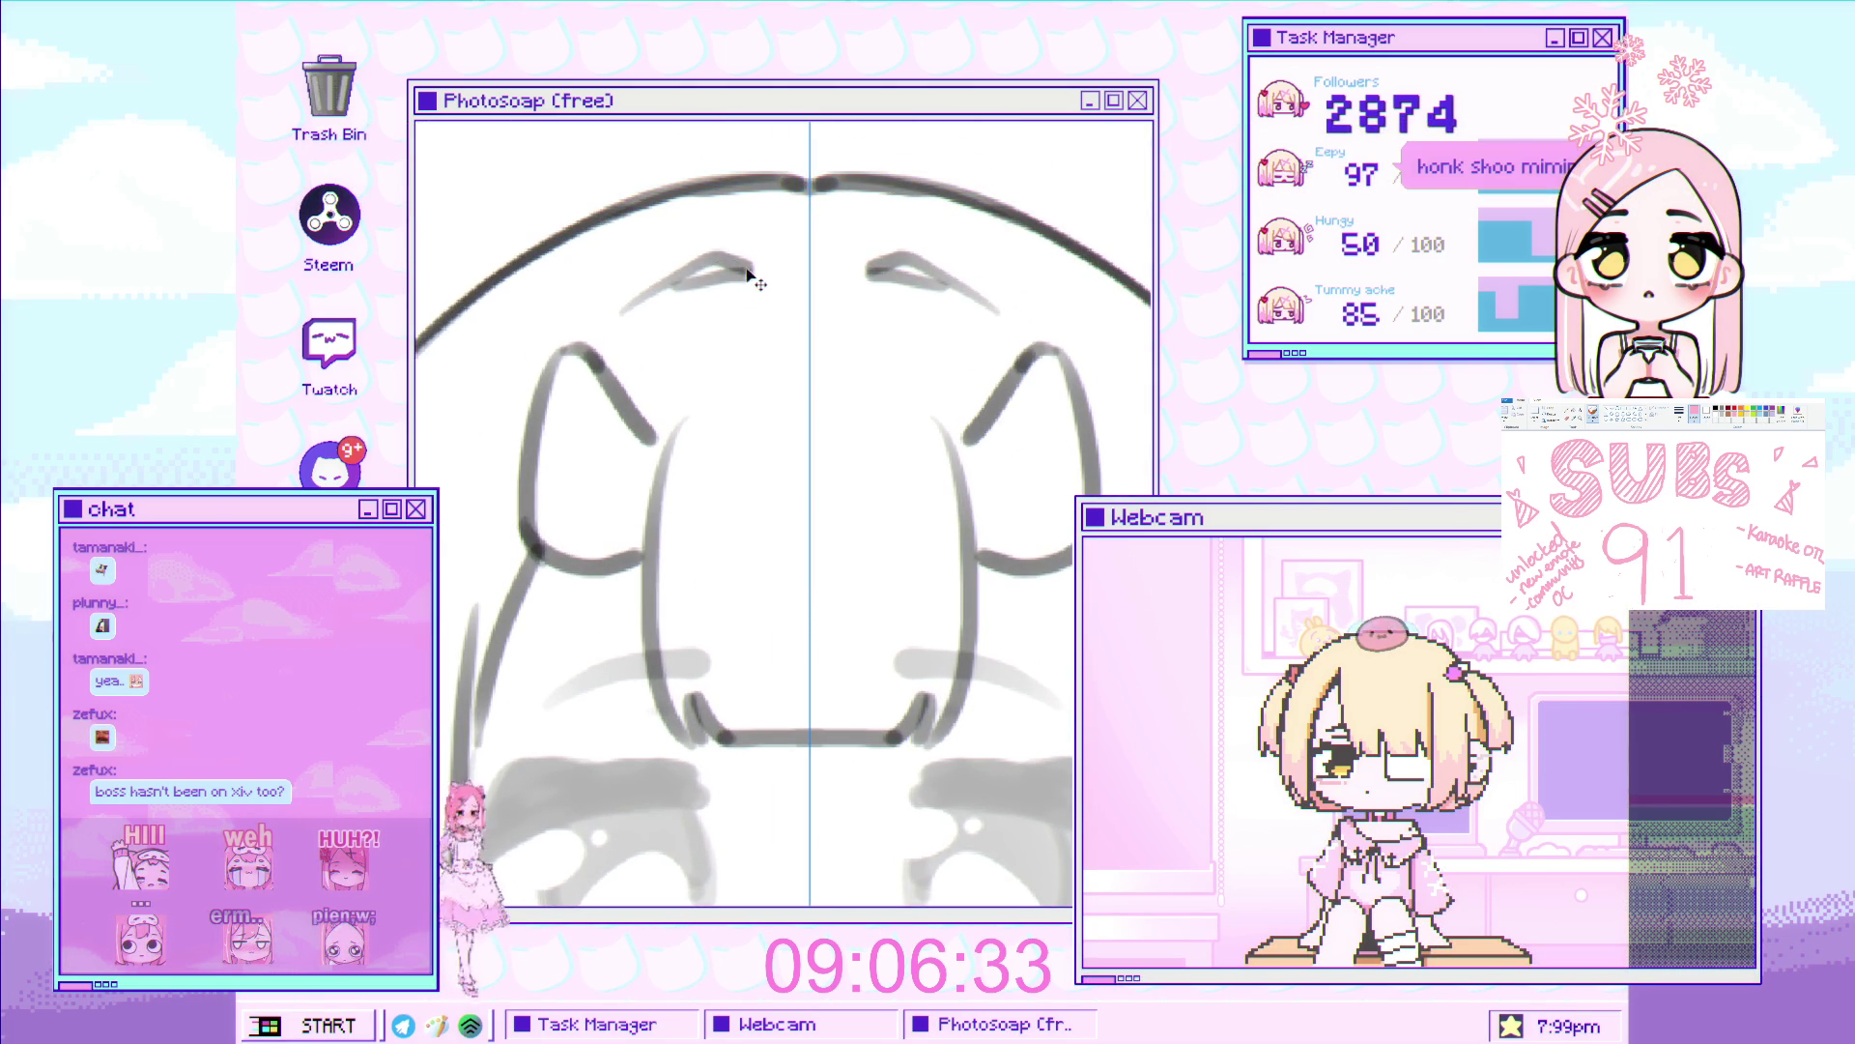
# Ink the mirrored arc across the top of the head
pyautogui.moveTo(707, 287); pyautogui.dragTo(796, 260)
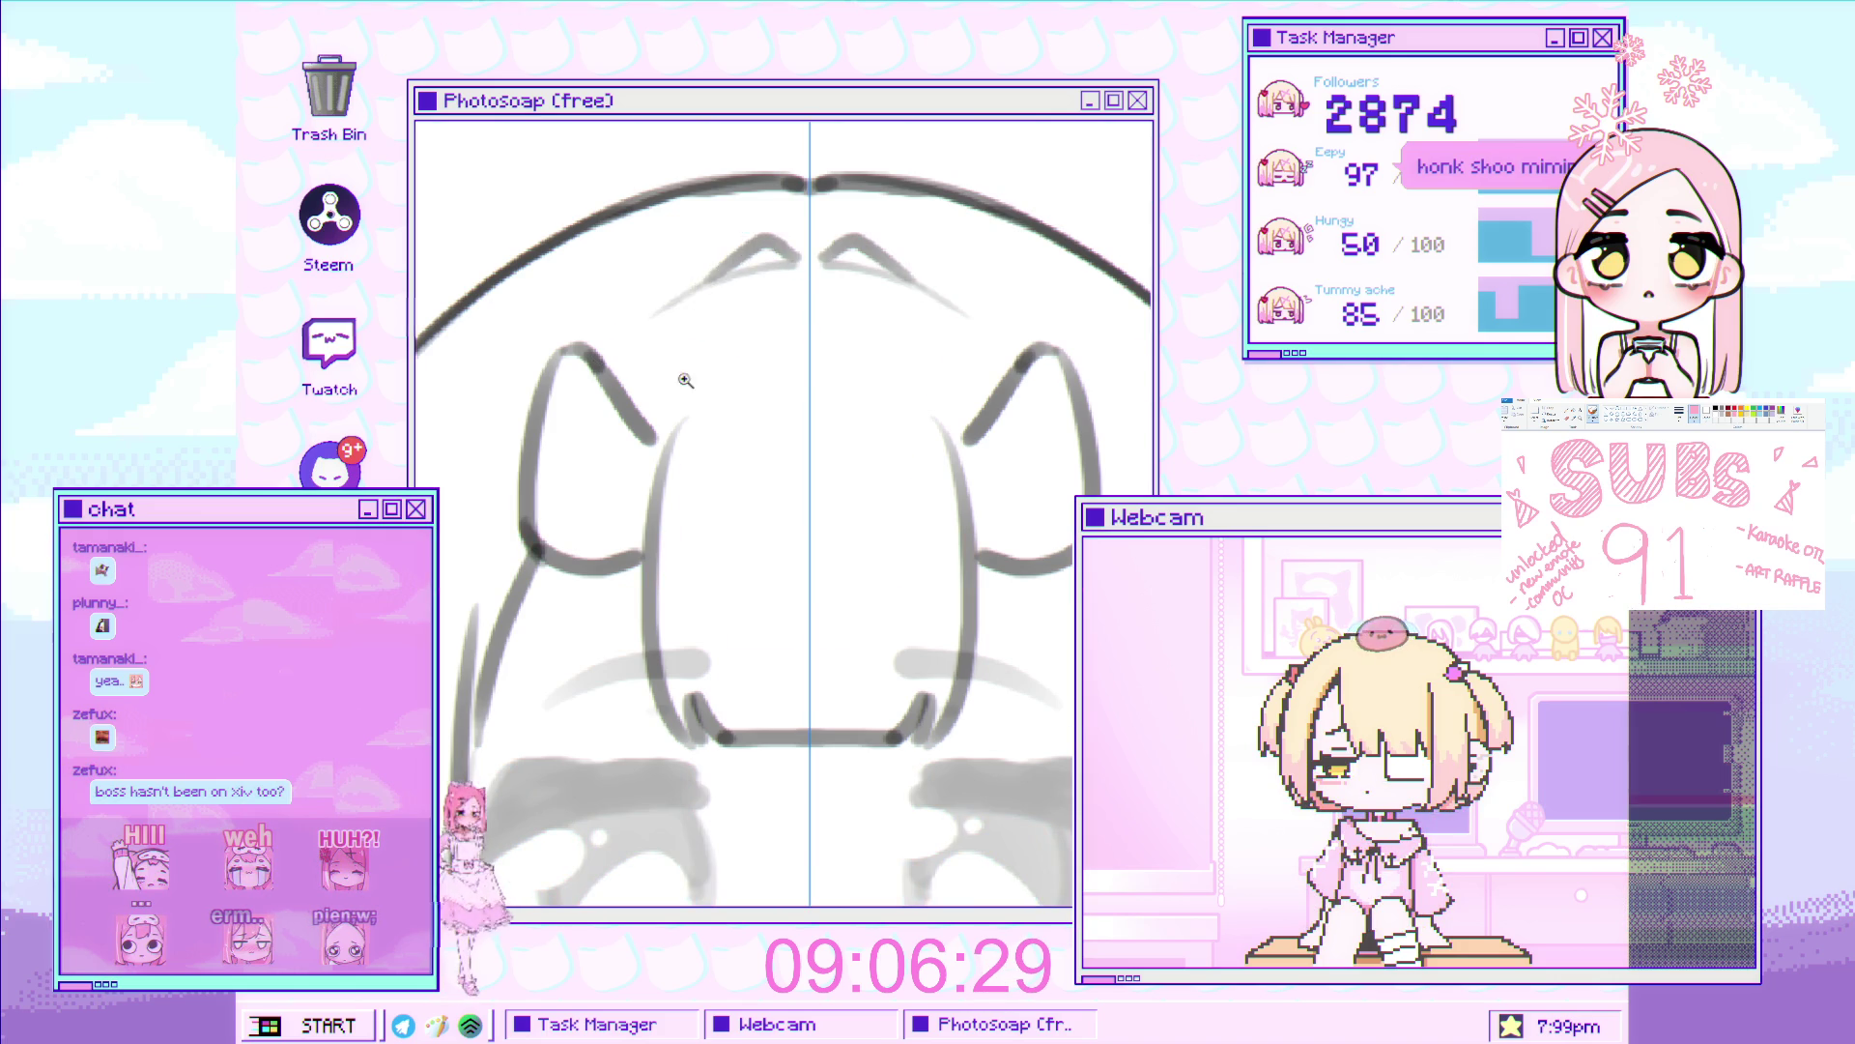
pyautogui.scroll(-5, 730, 343)
pyautogui.scroll(3, 773, 368)
pyautogui.scroll(-1, 837, 387)
# Draw the curve joining the two hands holding the cup
pyautogui.moveTo(837, 387); pyautogui.dragTo(789, 252)
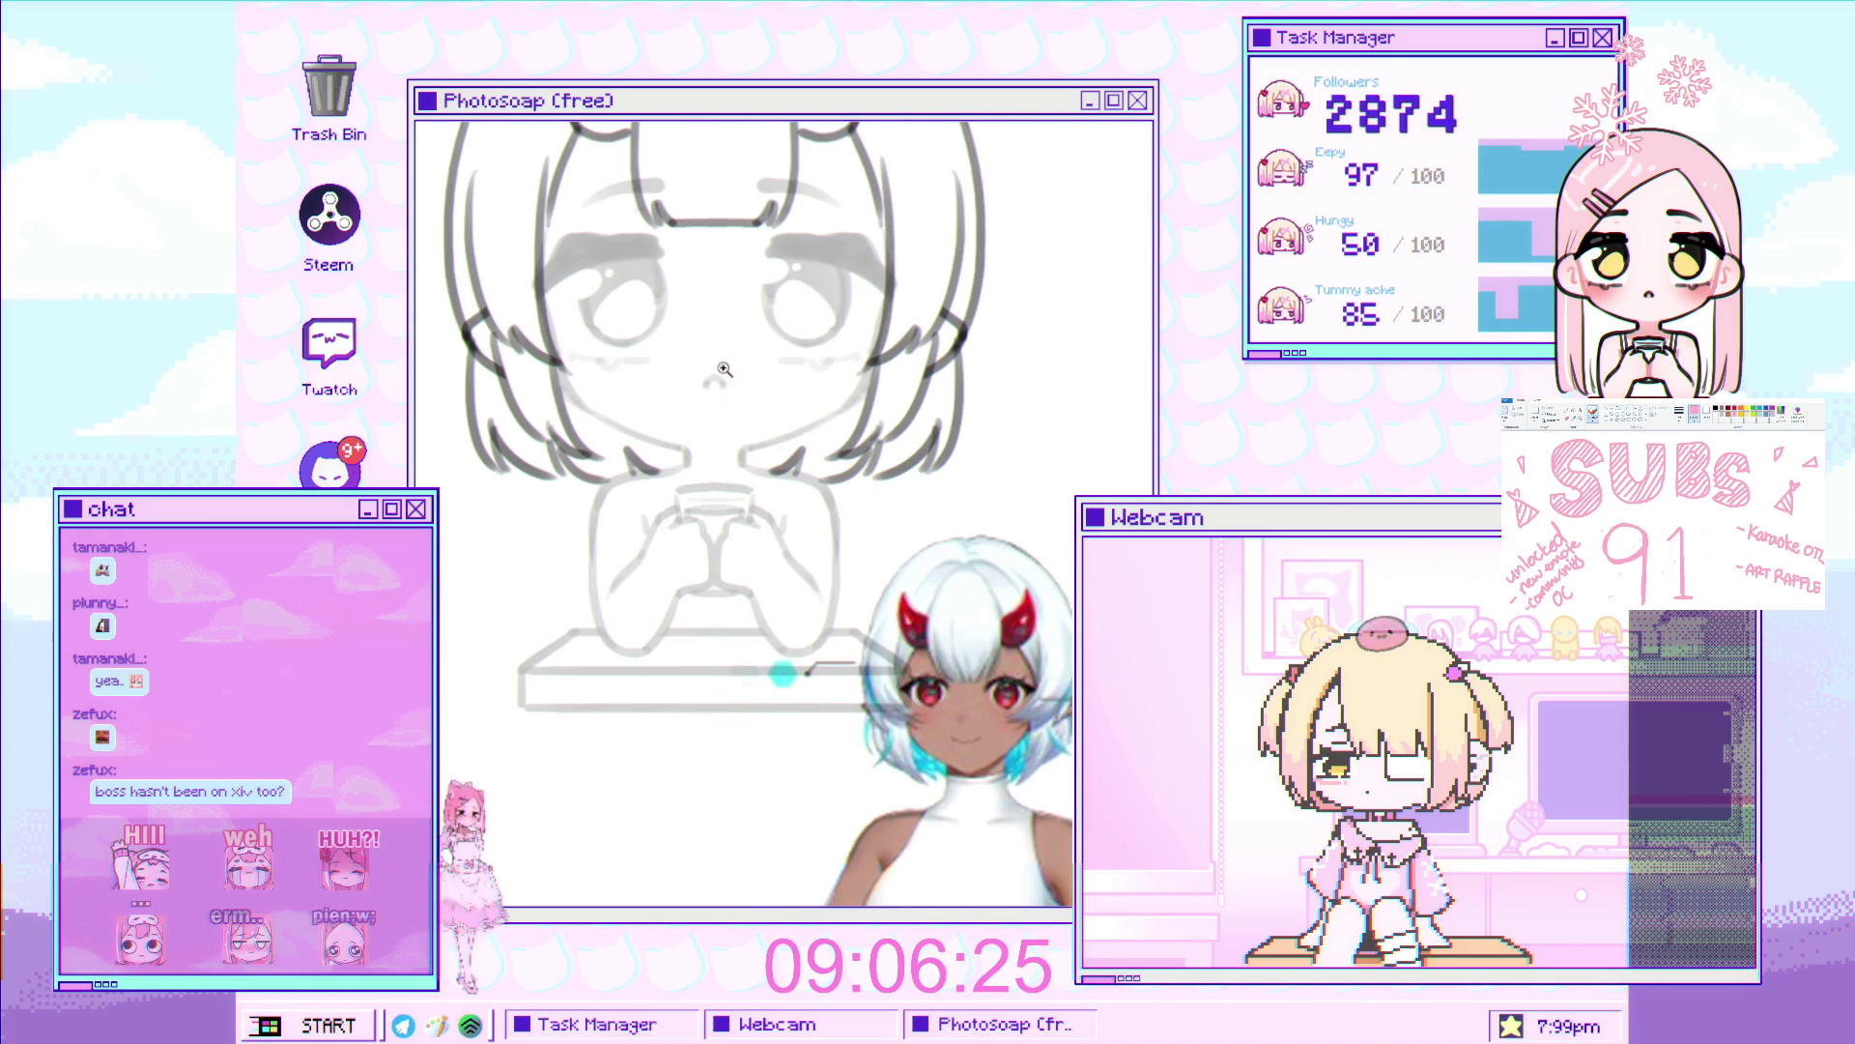
pyautogui.scroll(4, 738, 446)
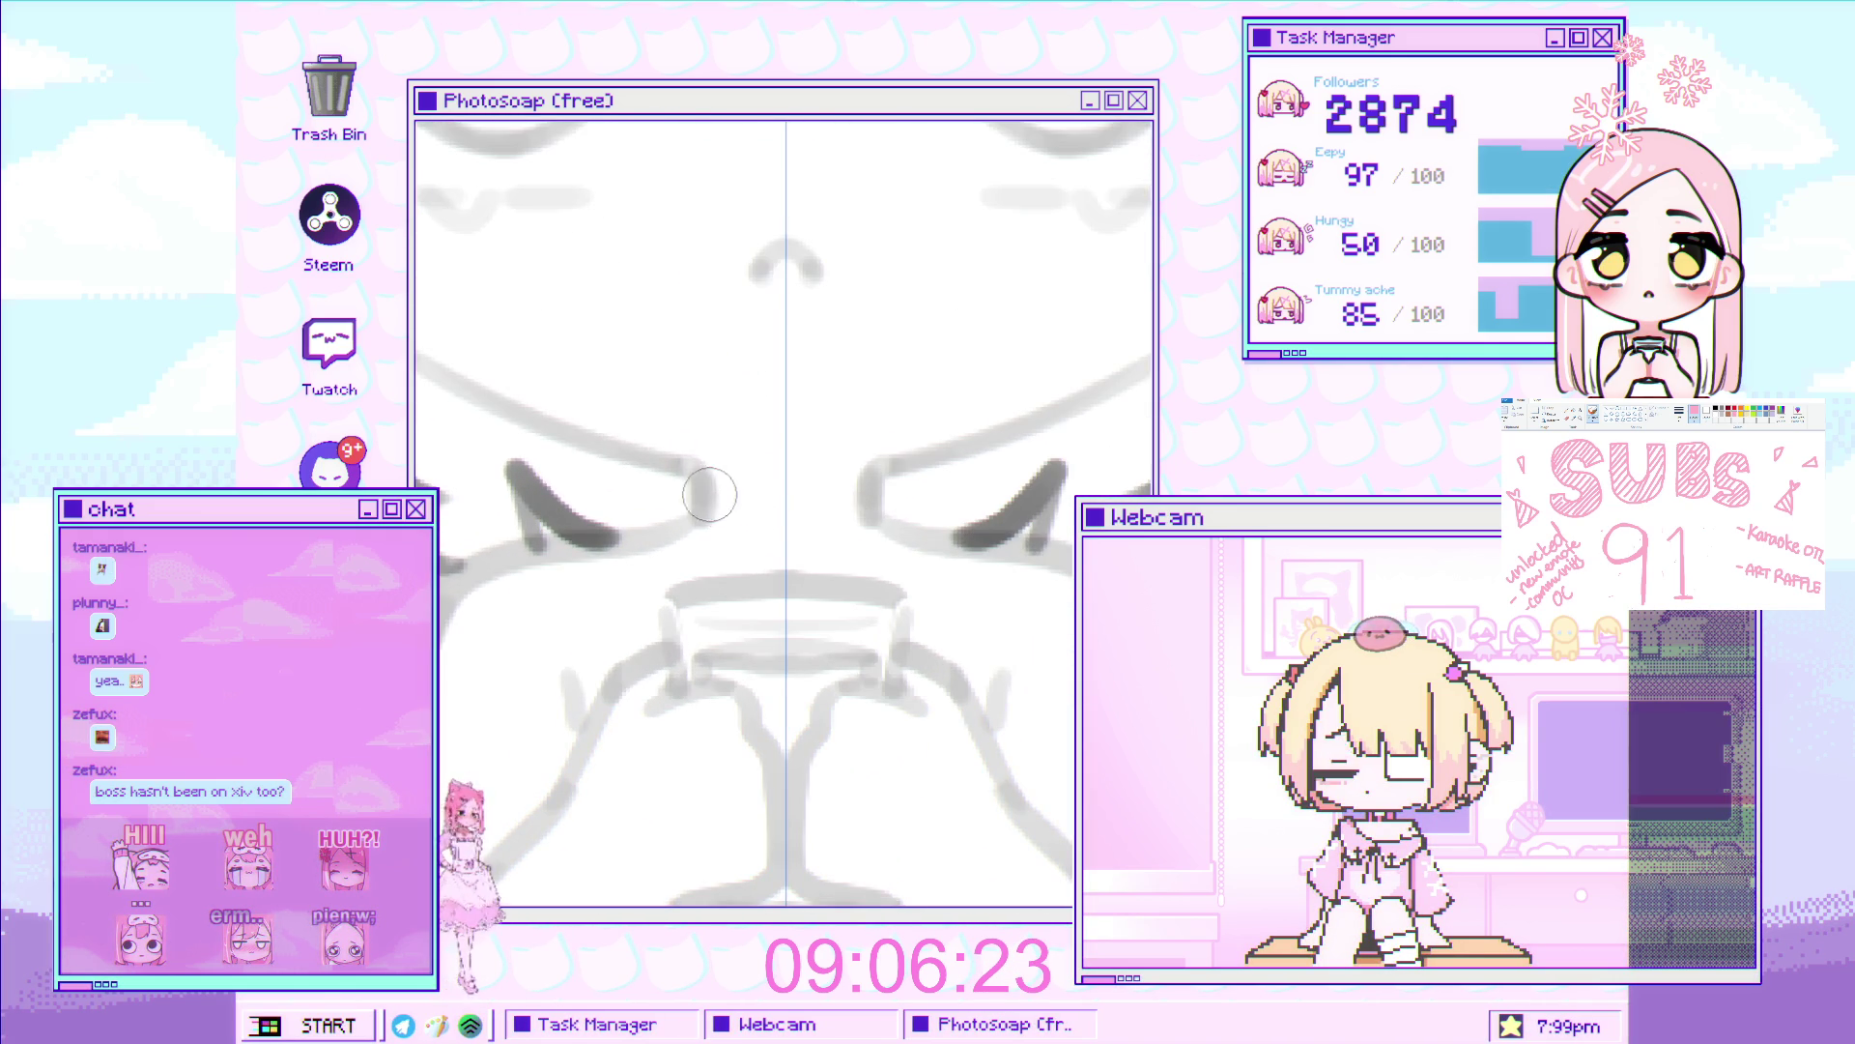
pyautogui.moveTo(703, 497); pyautogui.dragTo(873, 497)
pyautogui.scroll(-4, 792, 510)
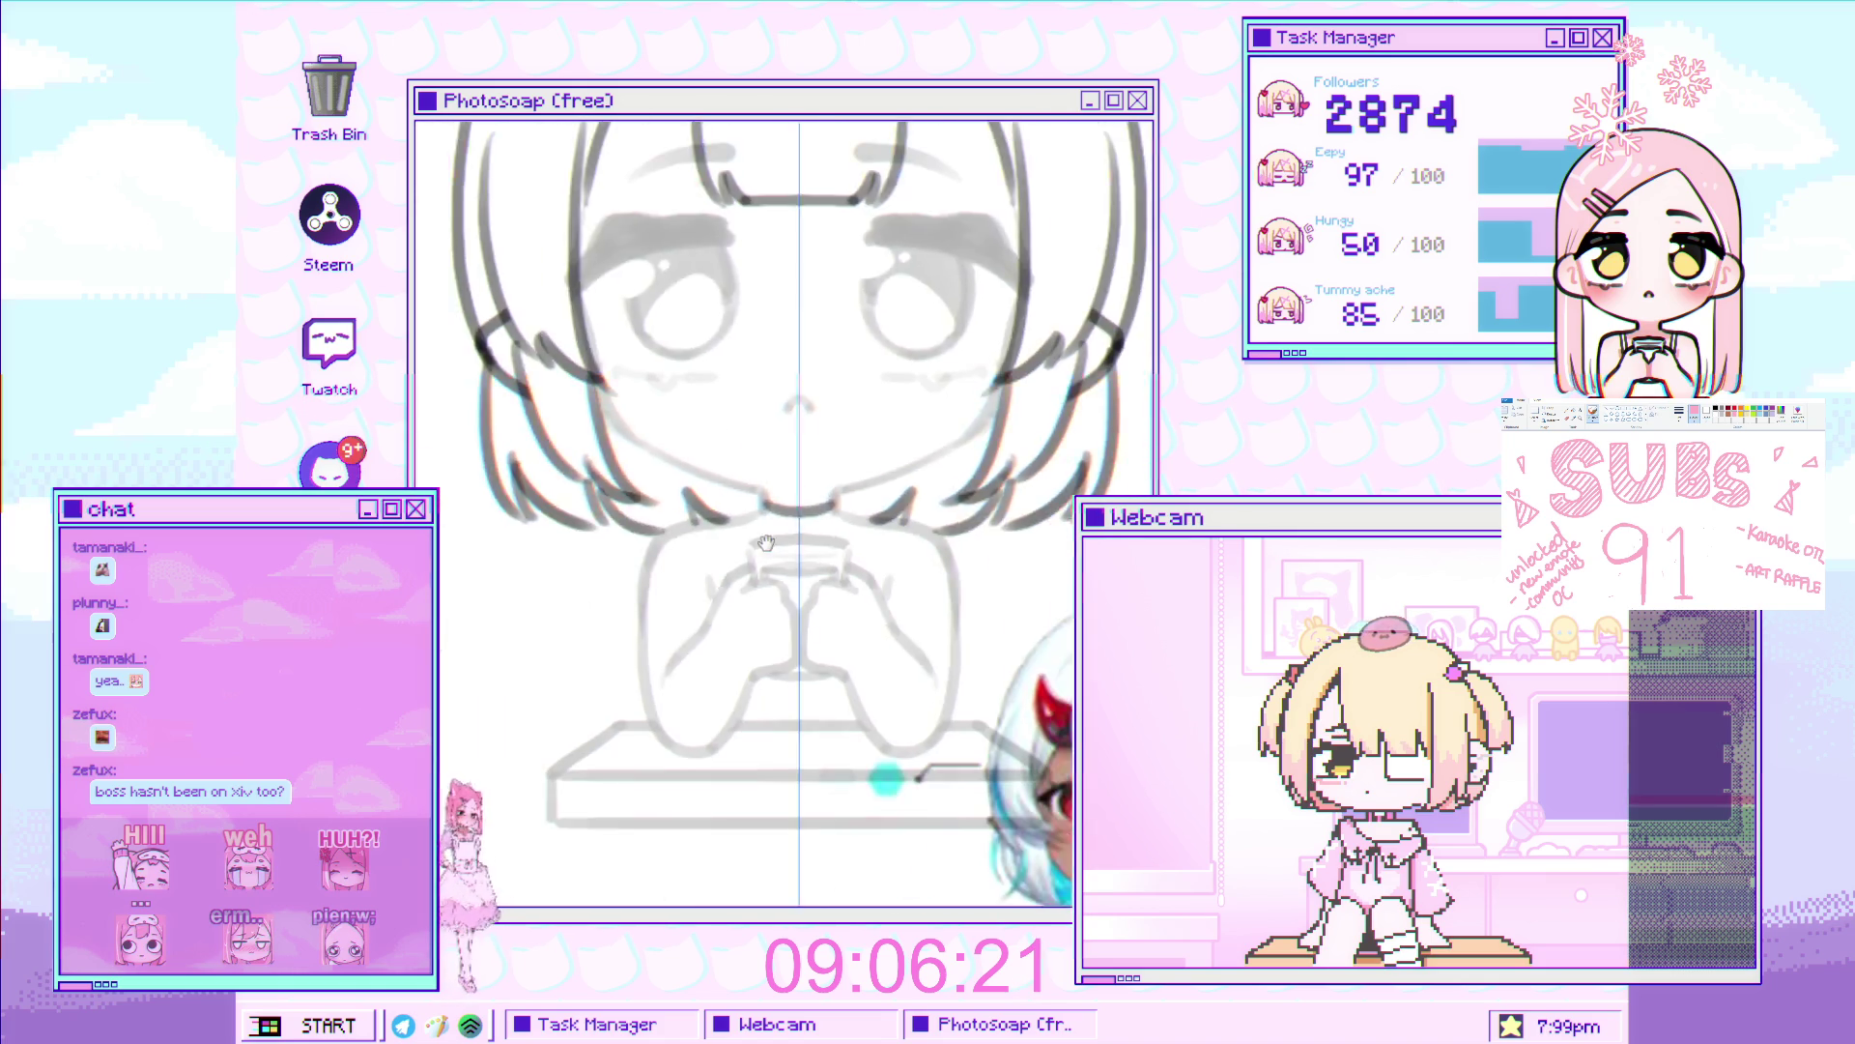
pyautogui.scroll(3, 779, 375)
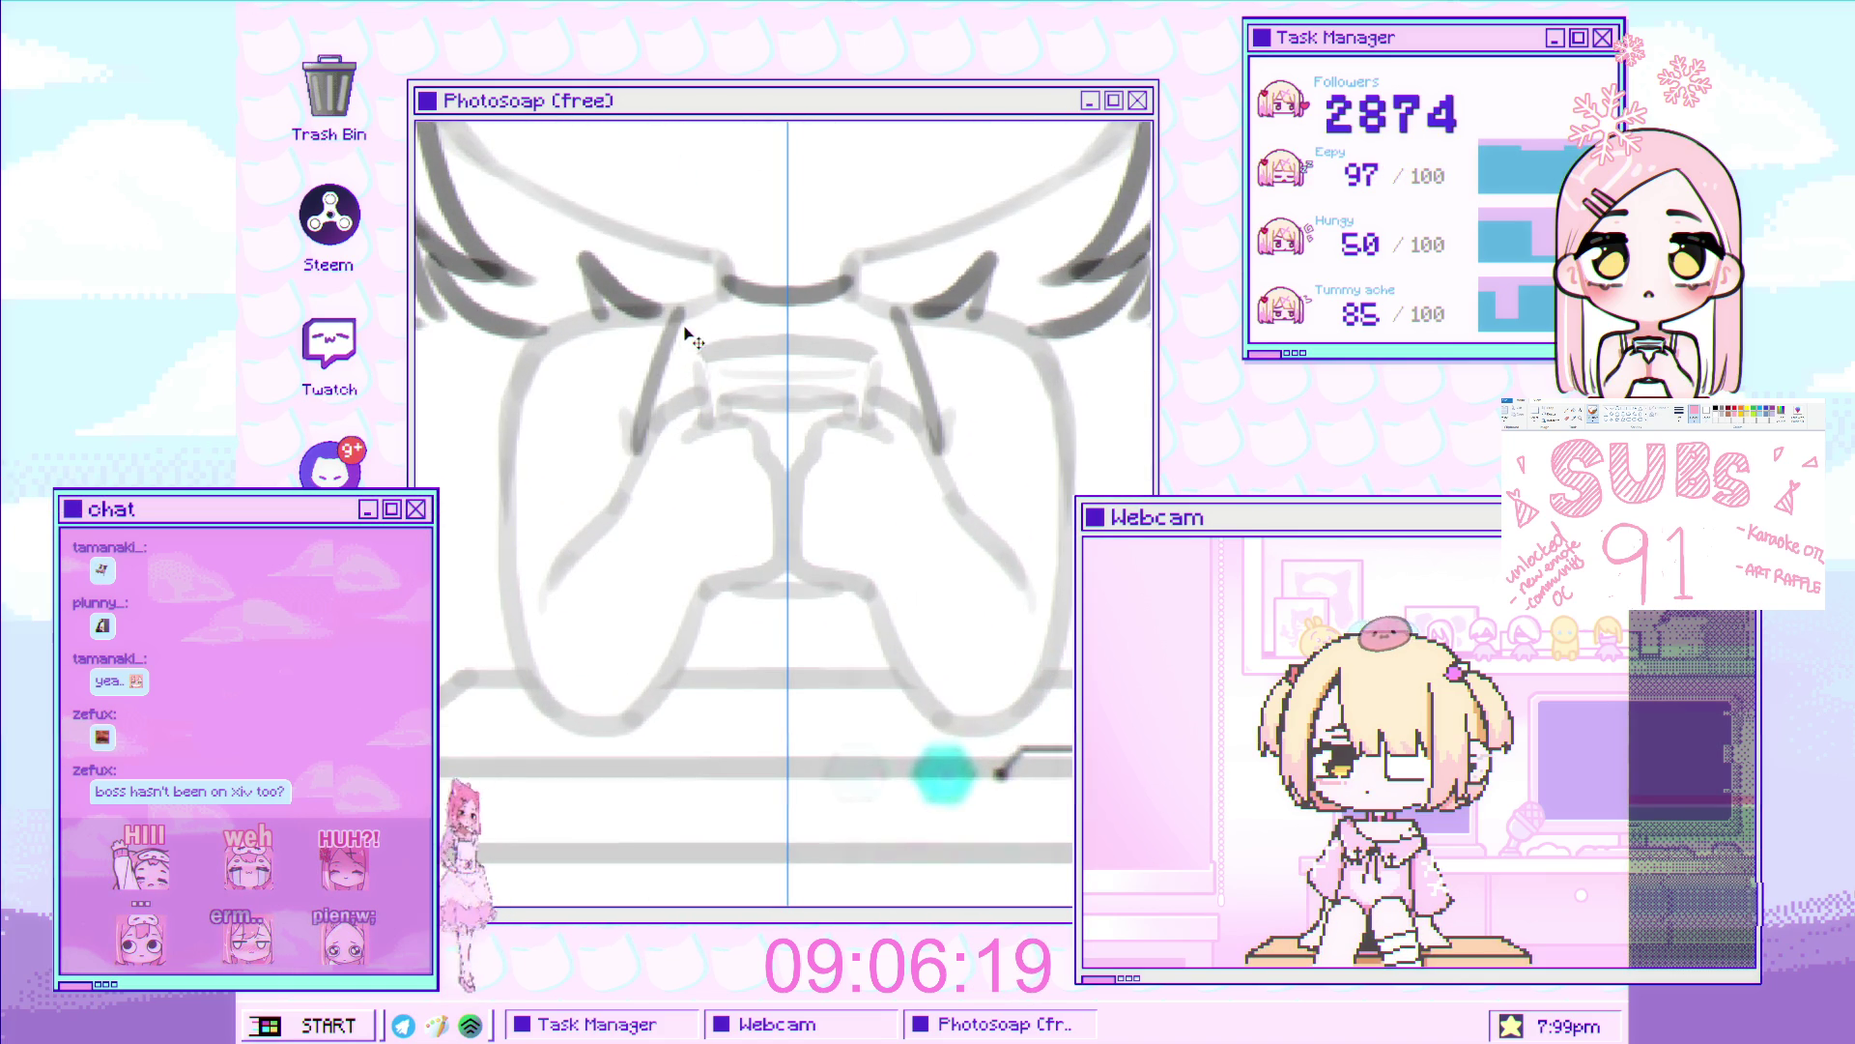
pyautogui.scroll(-2, 775, 481)
pyautogui.scroll(-1, 775, 481)
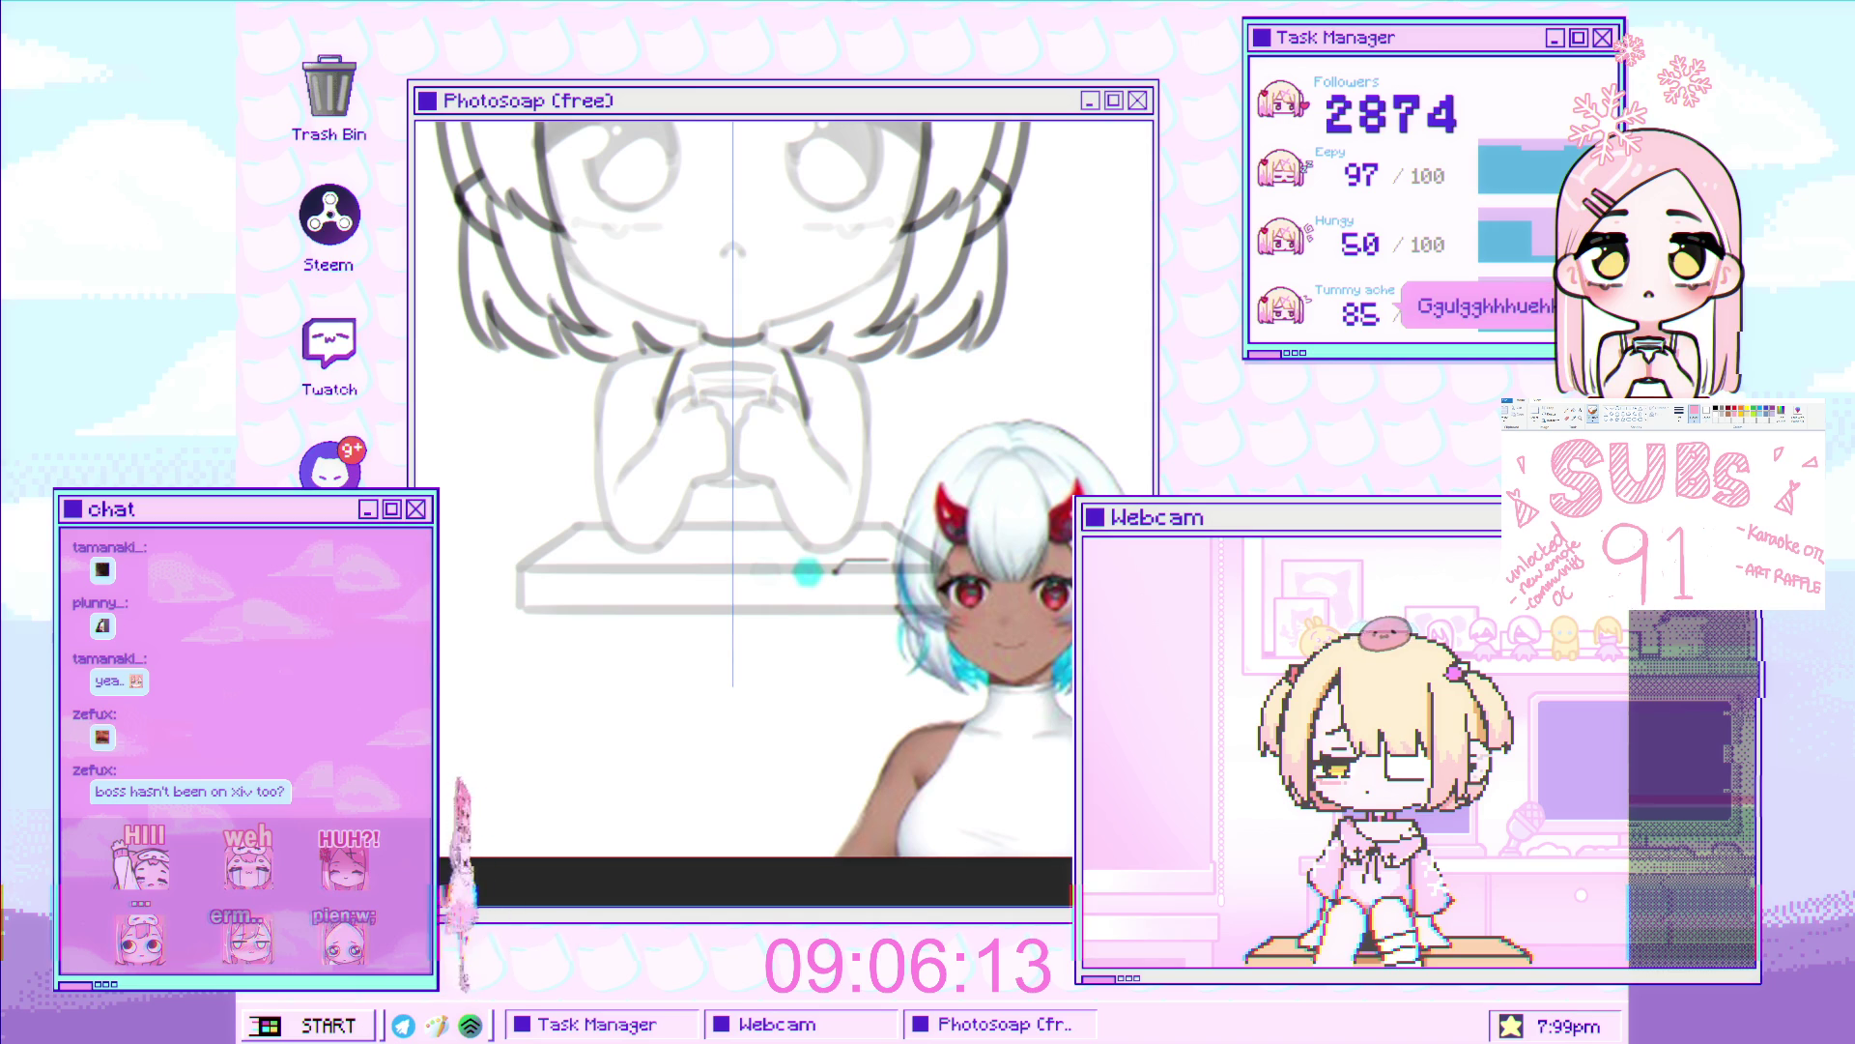
pyautogui.scroll(2, 549, 456)
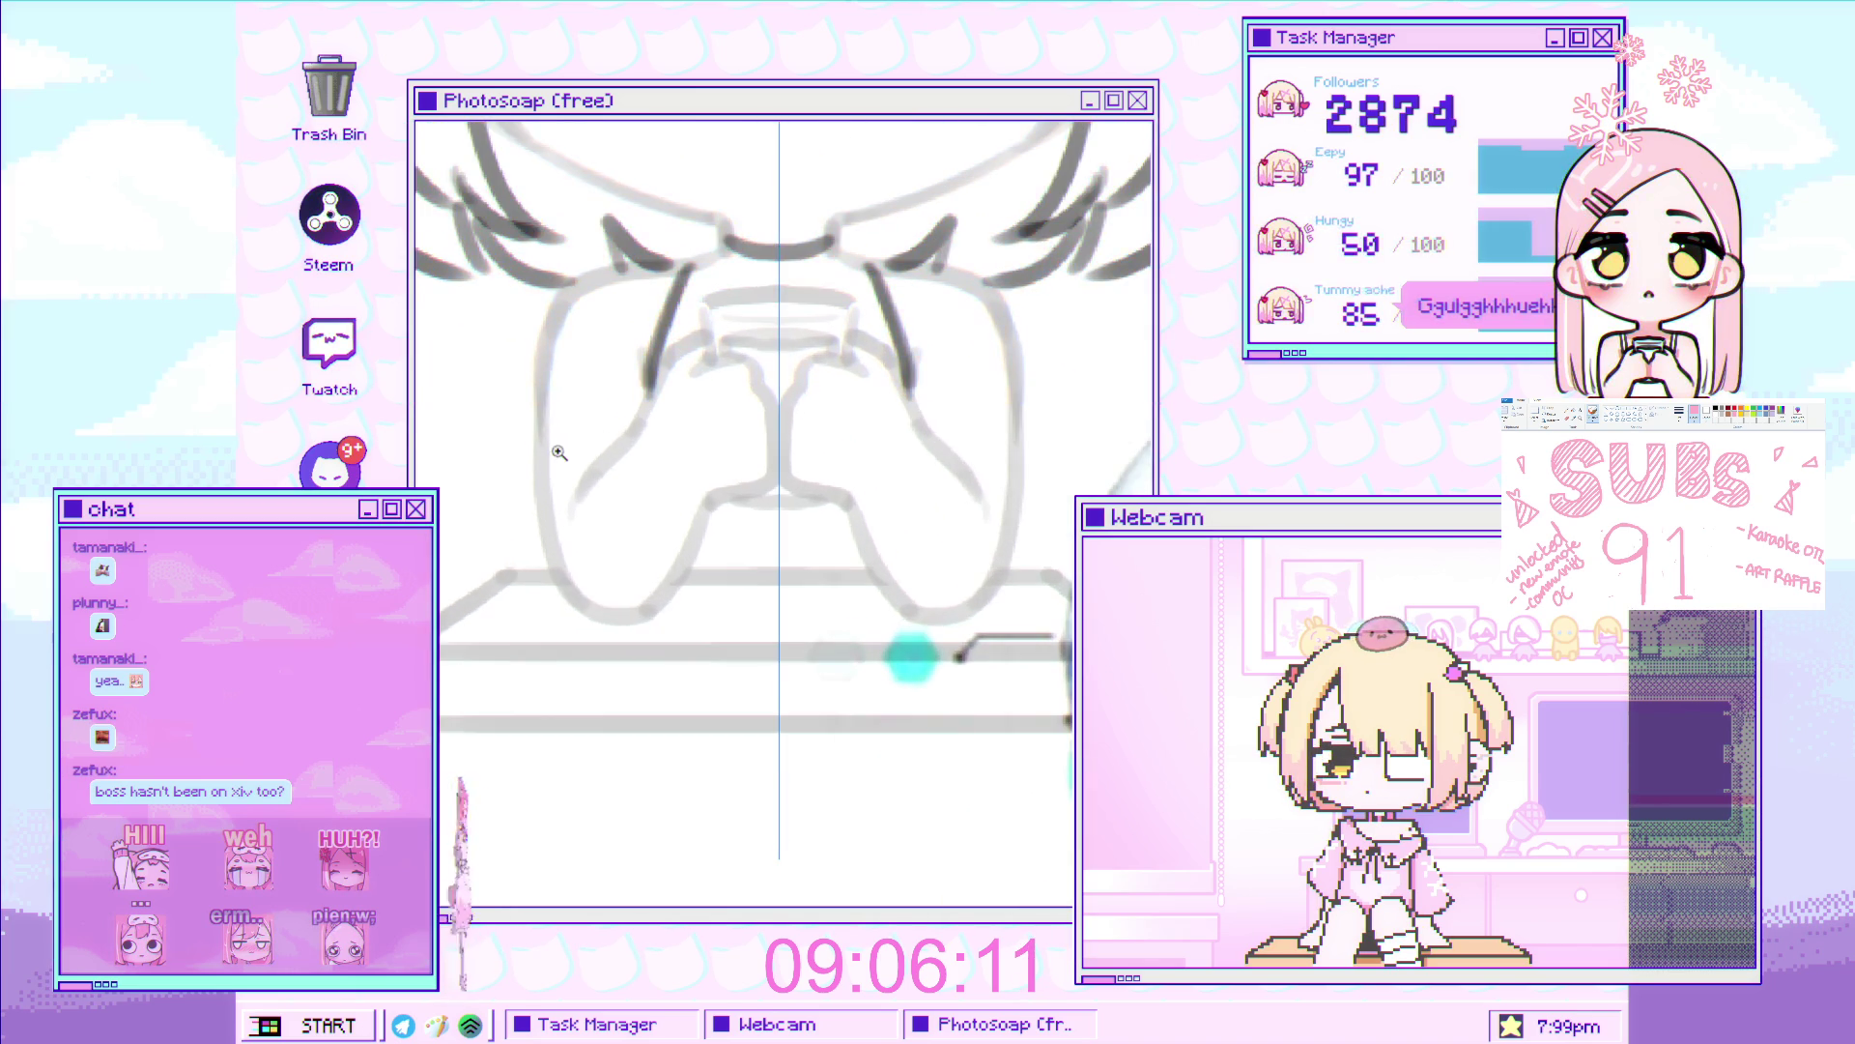
# Draw mirrored finger lines on both hands, undoing the last redrawn finger stroke
pyautogui.moveTo(547, 460); pyautogui.dragTo(637, 430)
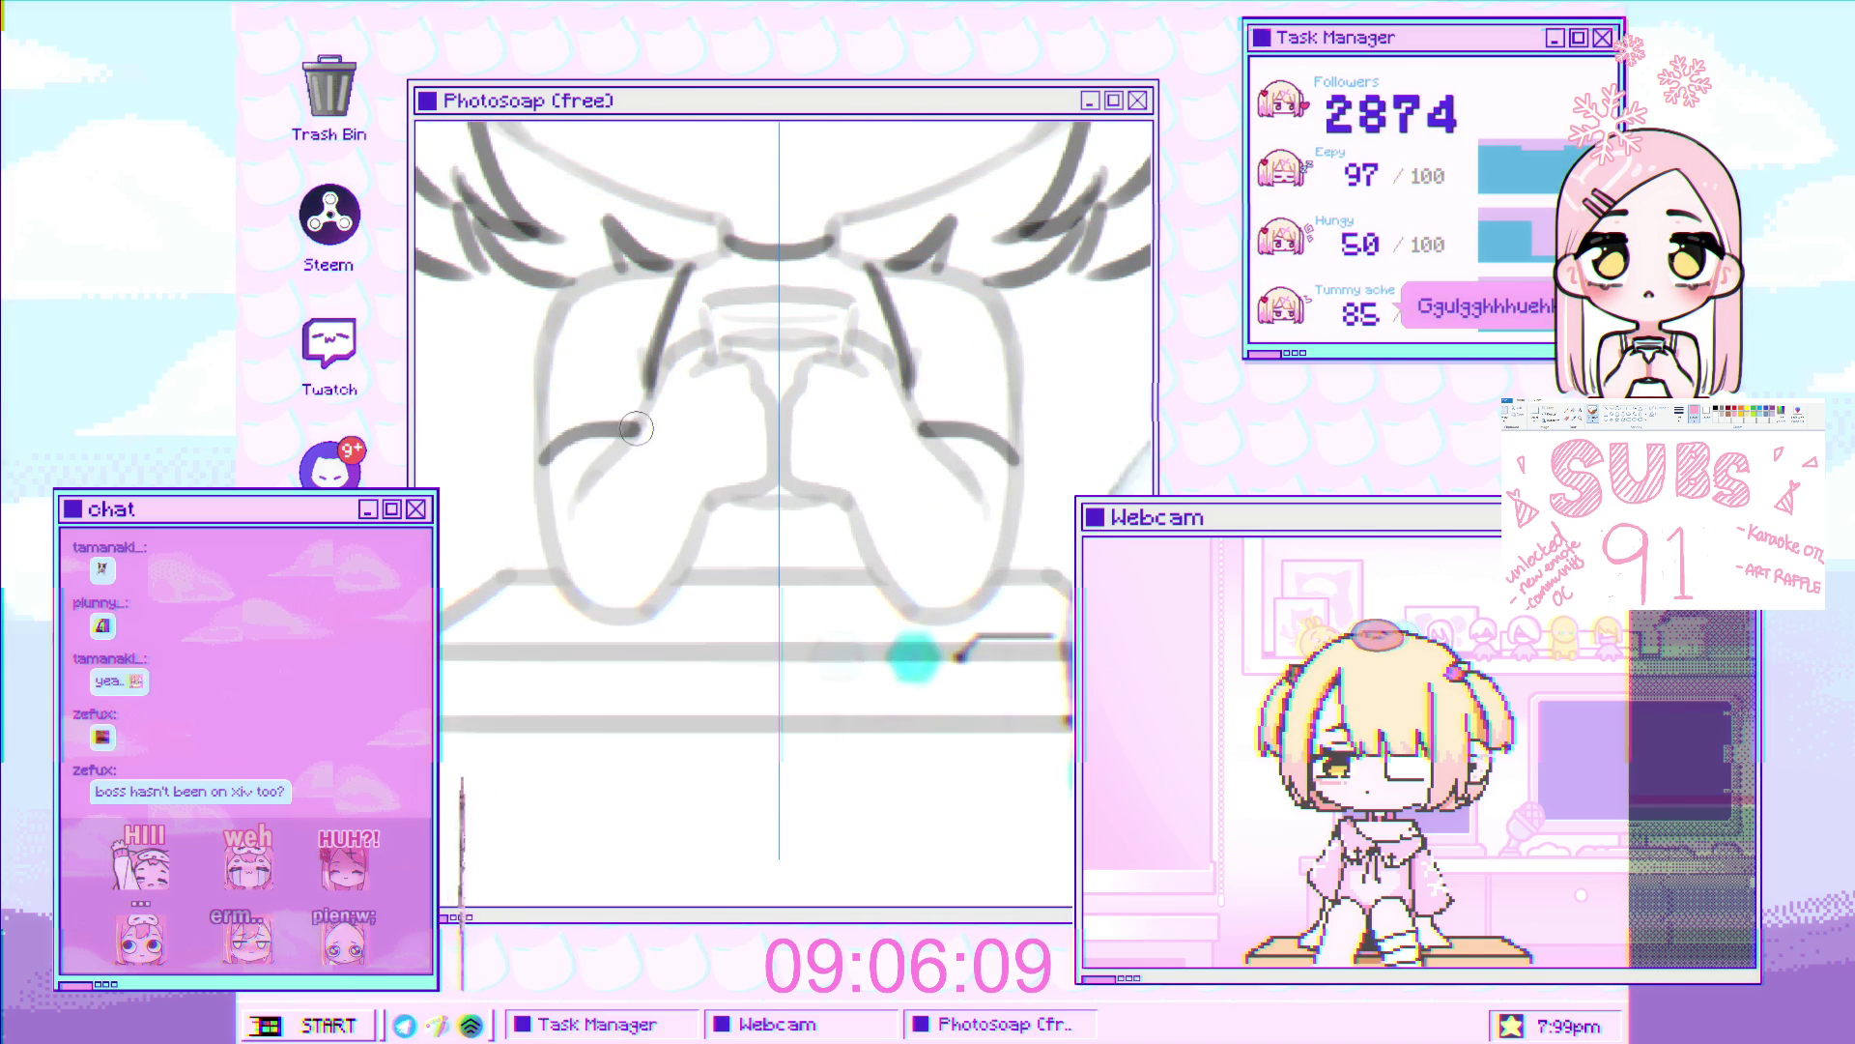
pyautogui.scroll(2, 708, 396)
pyautogui.moveTo(727, 359); pyautogui.dragTo(763, 546)
pyautogui.hotkey('ctrl', 'z')
pyautogui.scroll(-3, 781, 458)
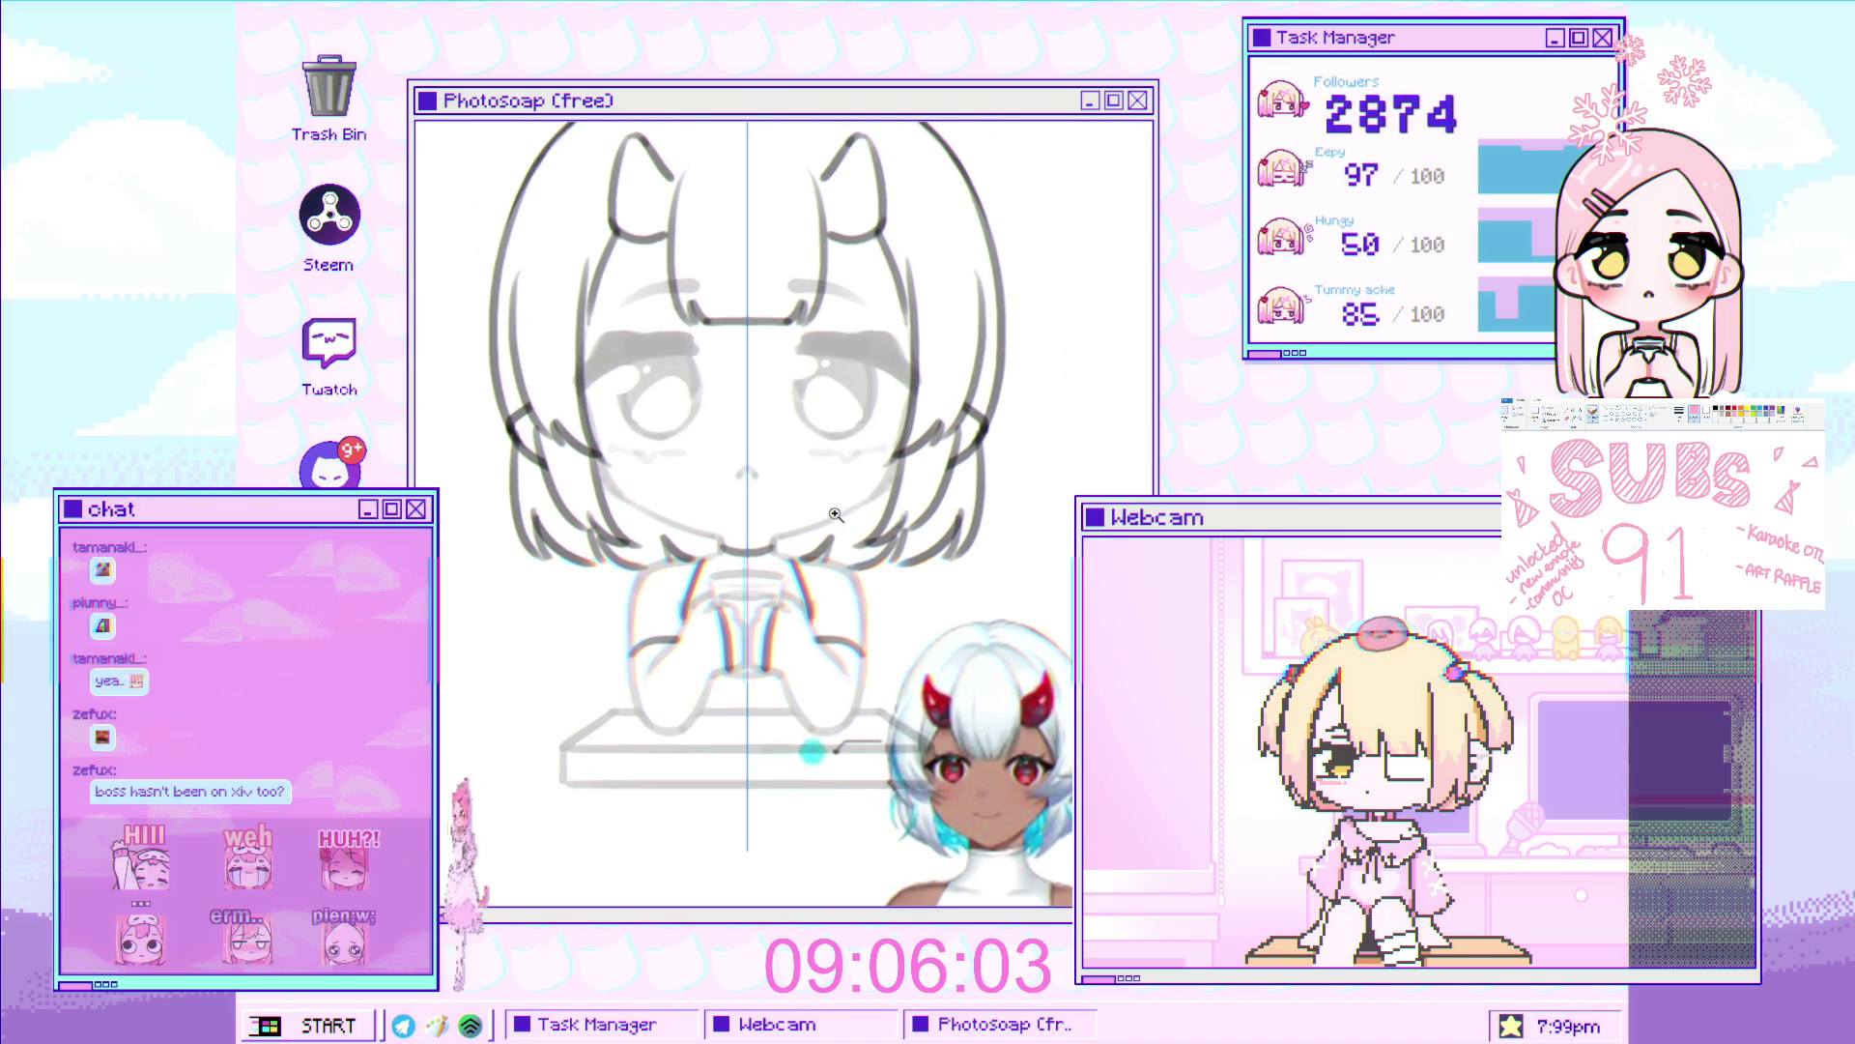
pyautogui.scroll(2, 1045, 412)
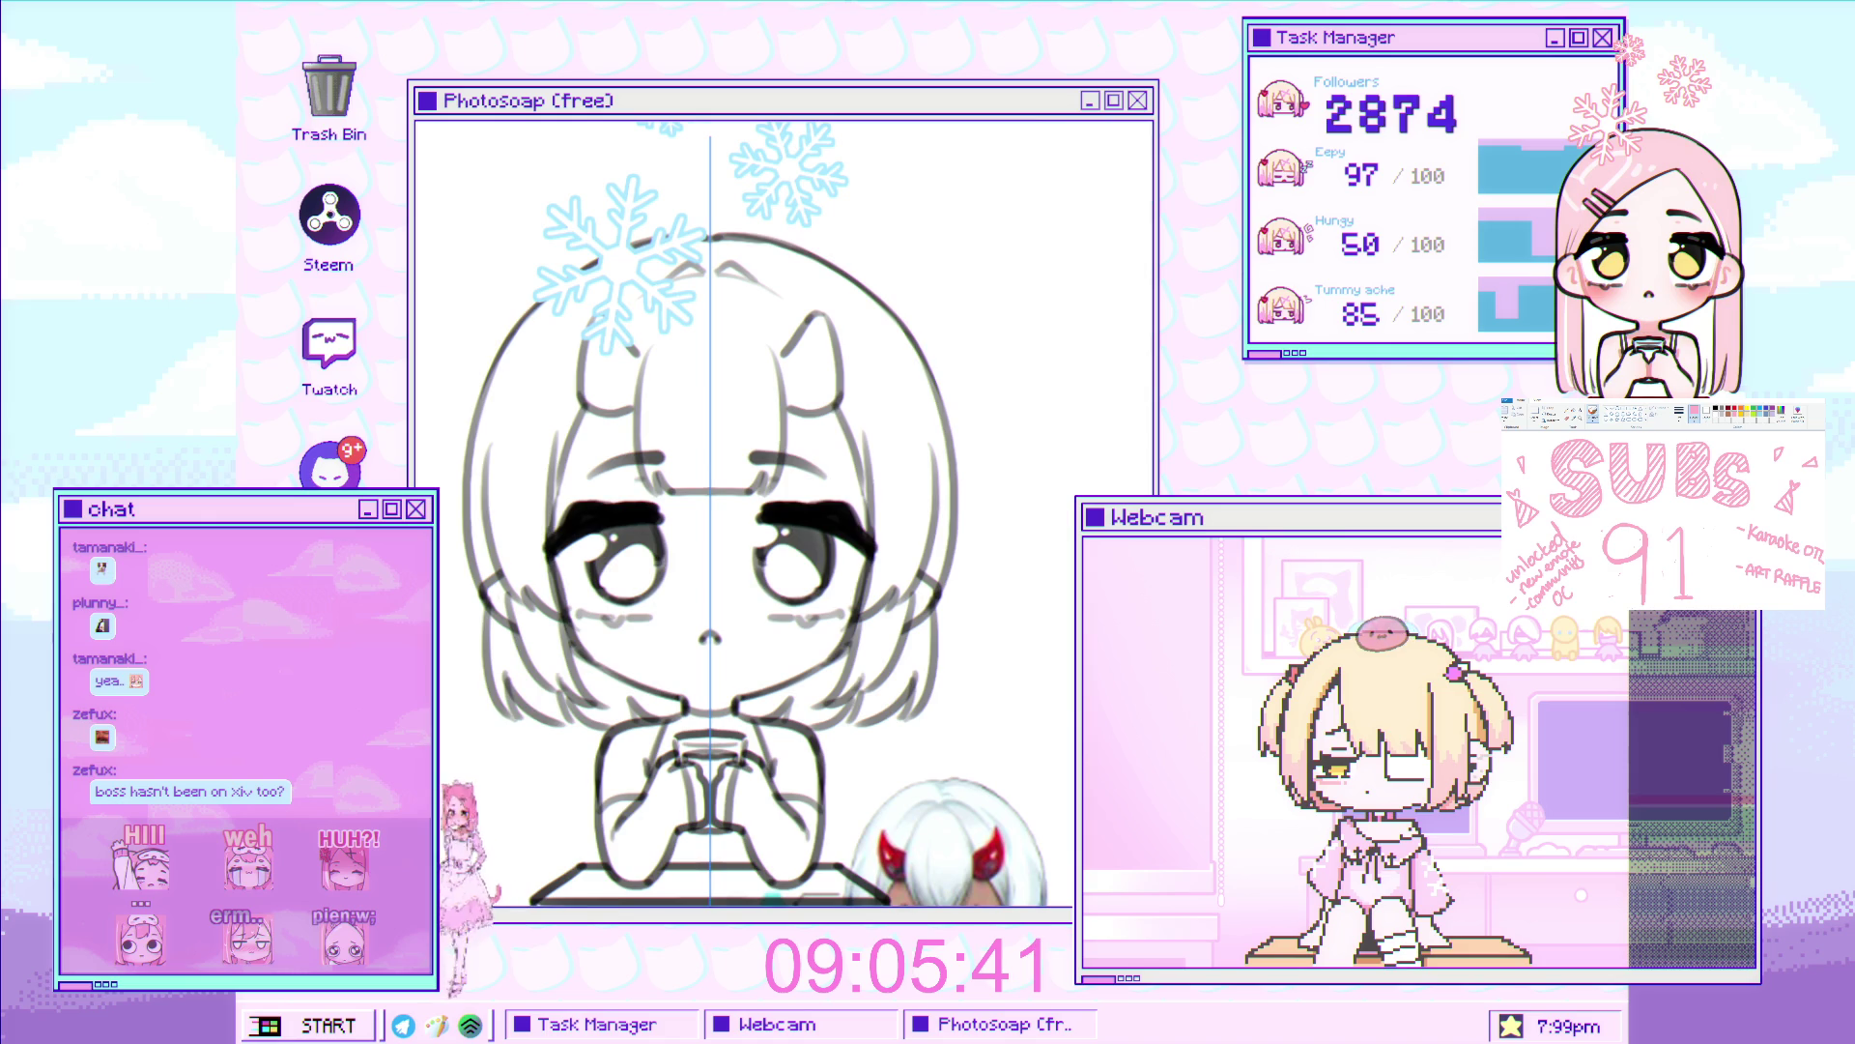
# Zoom out to view the whole inked chibi with its bold-lashed eyes
pyautogui.scroll(-2, 972, 483)
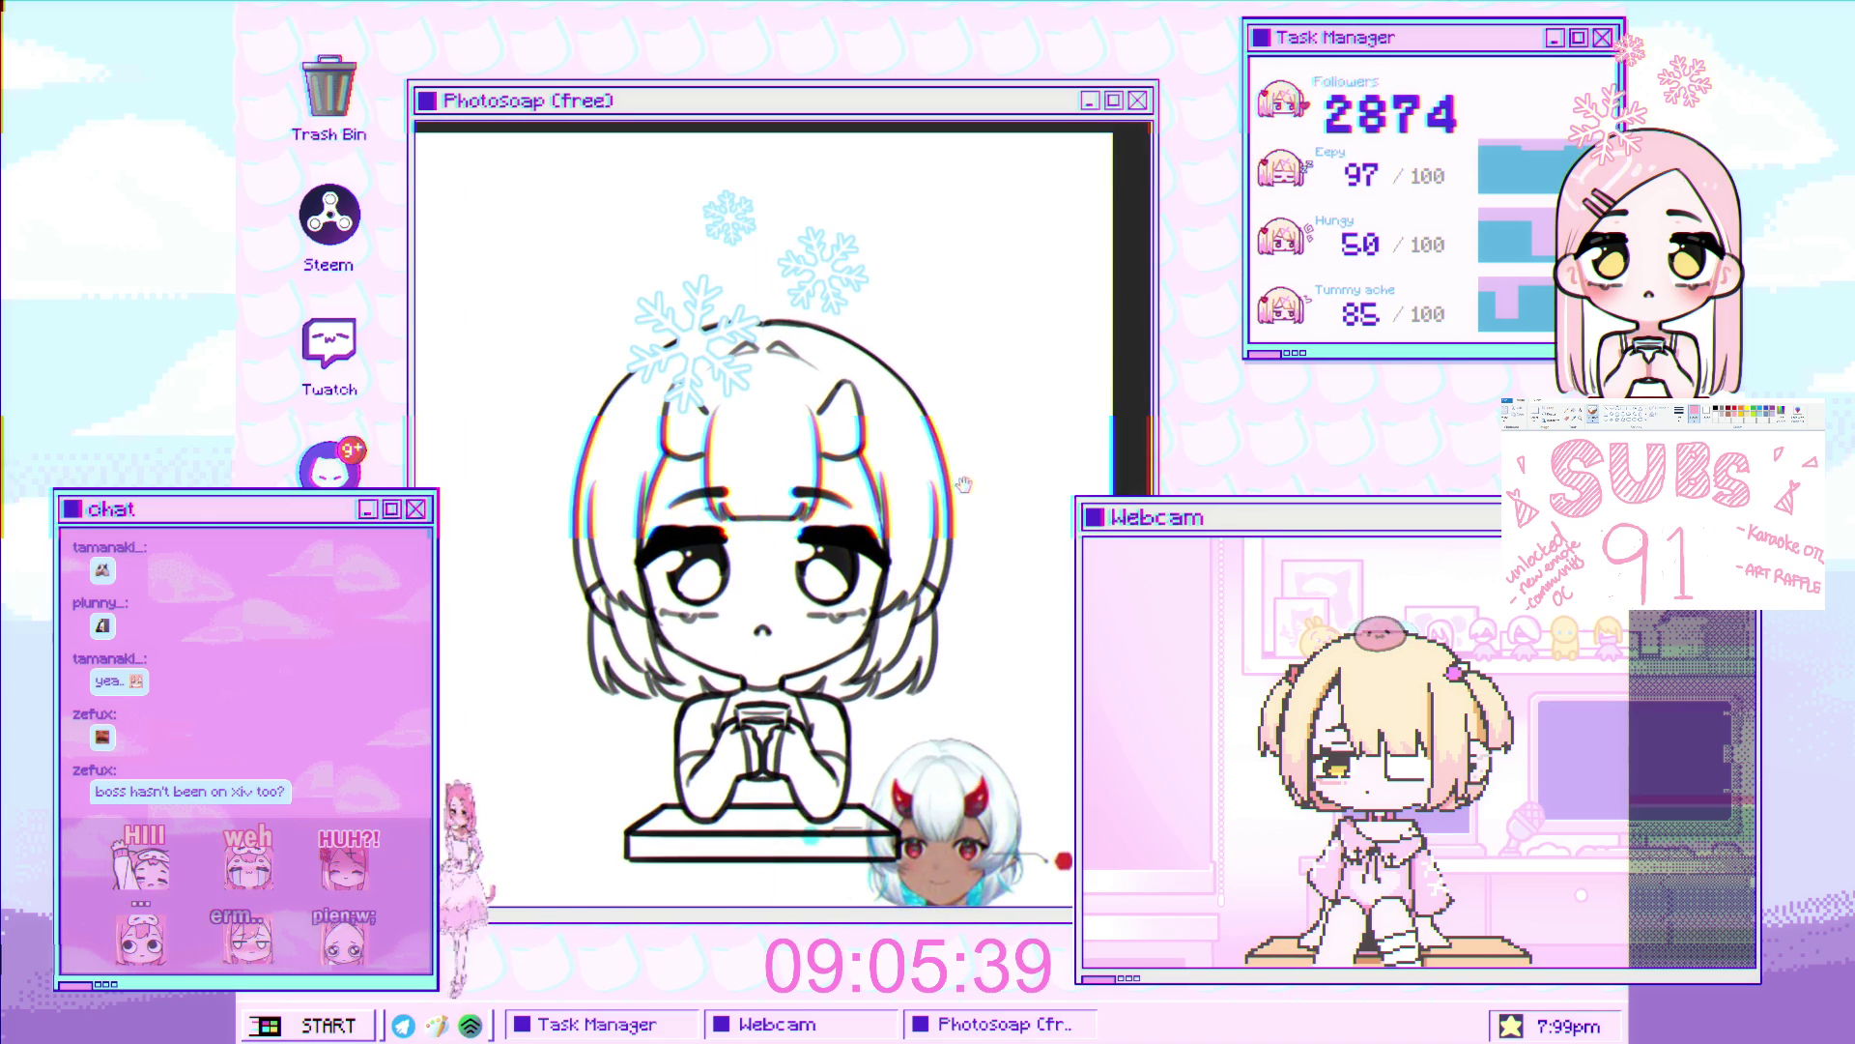
pyautogui.moveTo(971, 483); pyautogui.dragTo(953, 482)
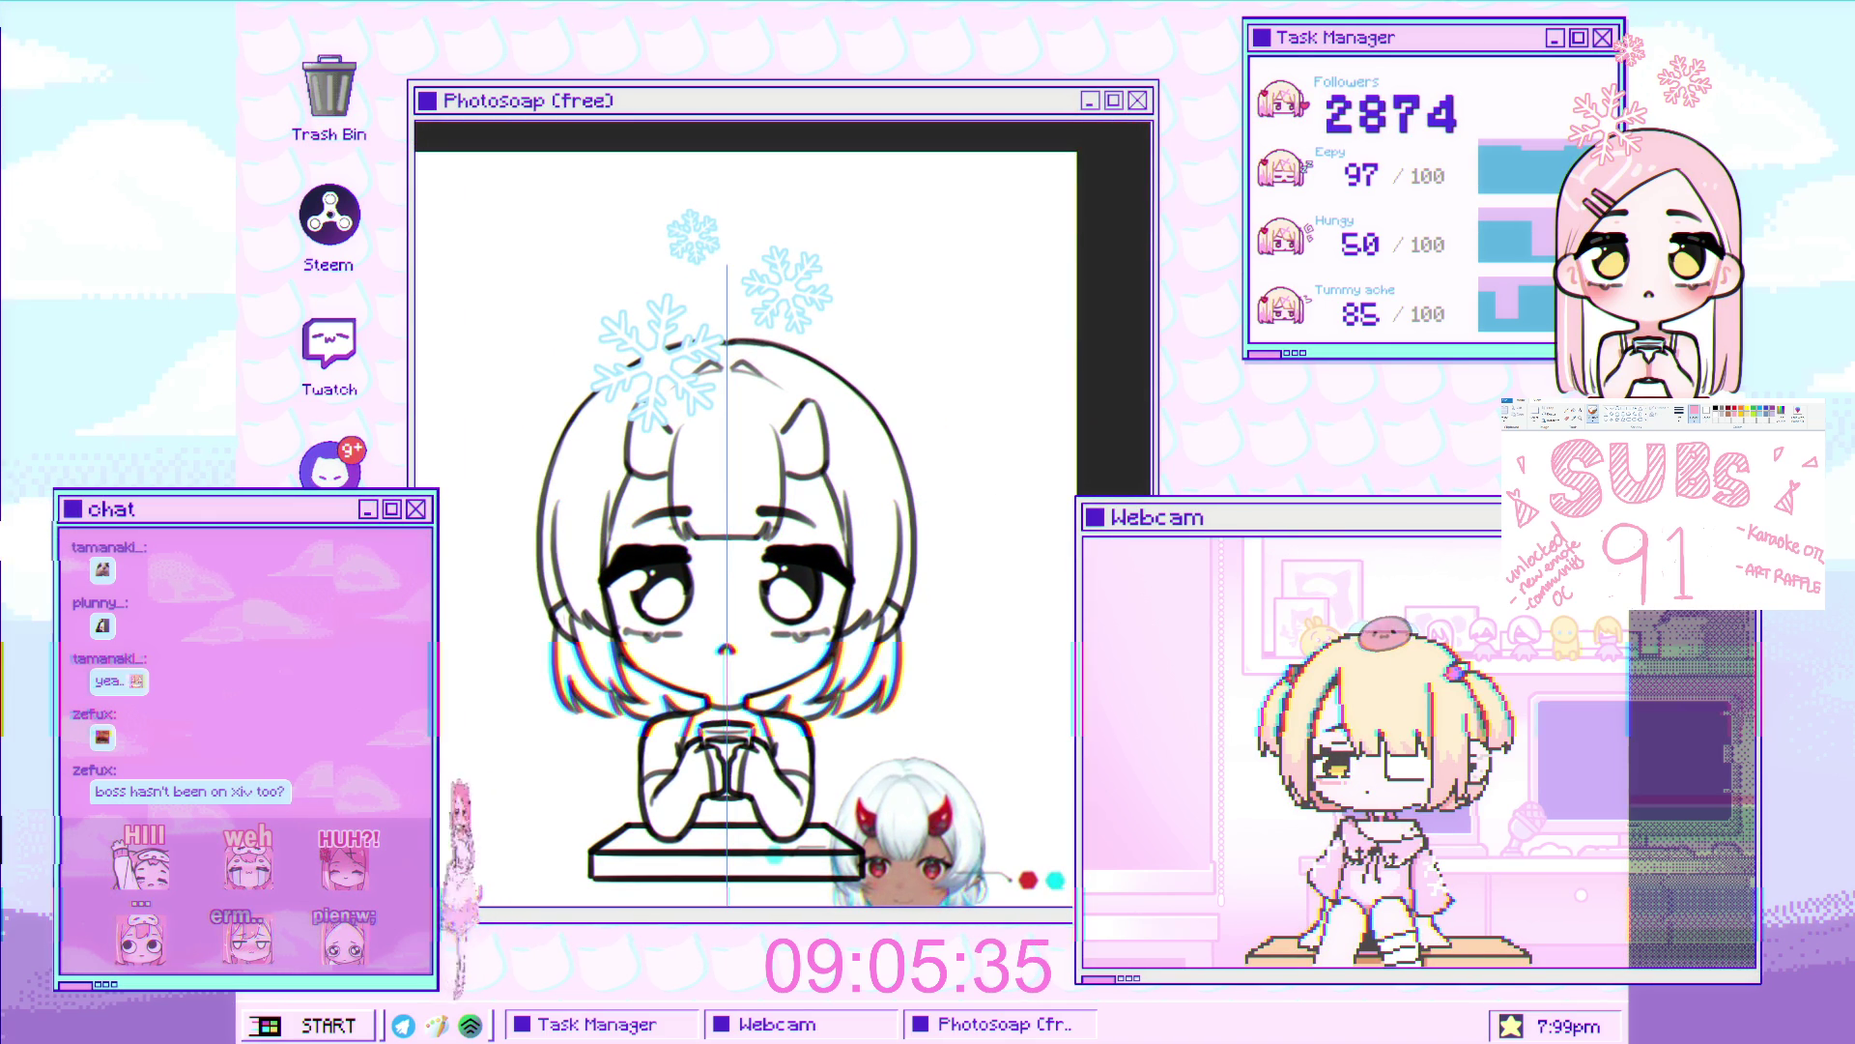
pyautogui.scroll(2, 870, 647)
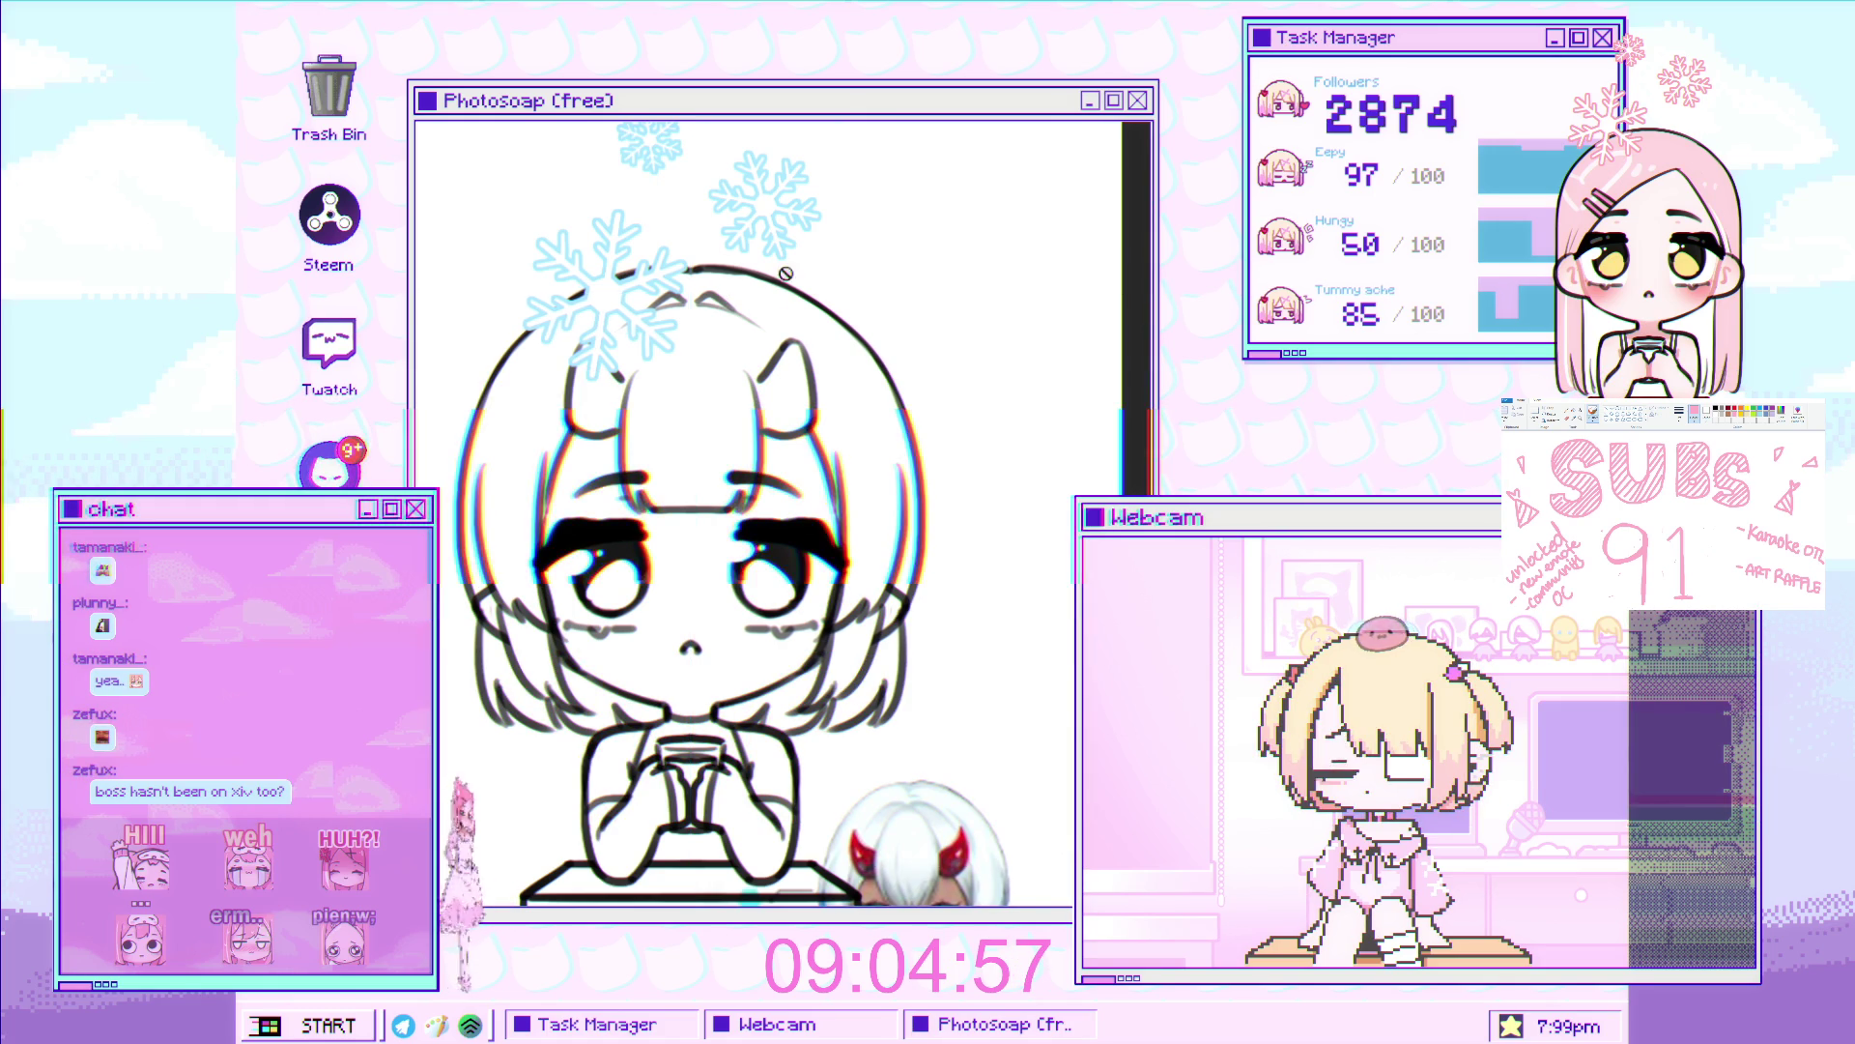
# Check the finished drawing, then open merch_madoka.psd with its pink cat-head badges from recent files
pyautogui.hotkey('ctrl', '0')
pyautogui.click(777, 342)
pyautogui.moveTo(777, 343)
pyautogui.mouseDown()
pyautogui.moveTo(755, 314)
pyautogui.moveTo(810, 351)
pyautogui.mouseUp()
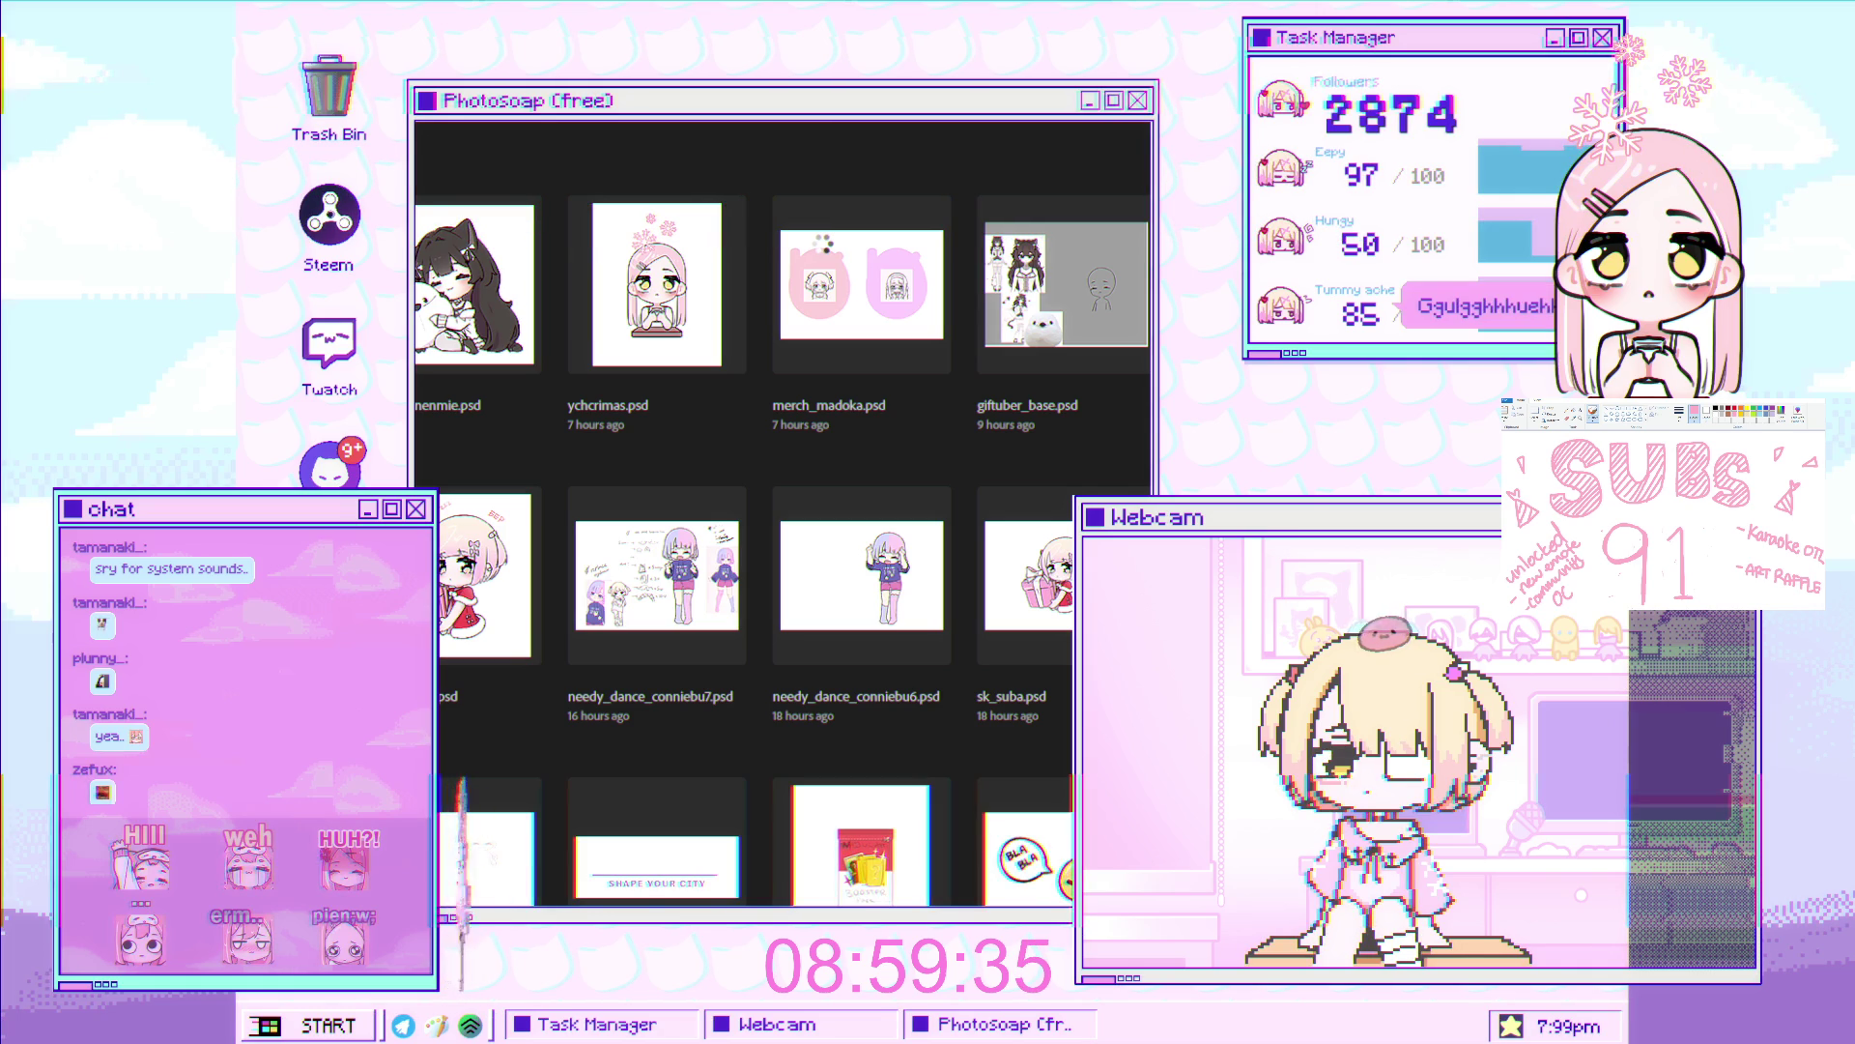
pyautogui.click(823, 246)
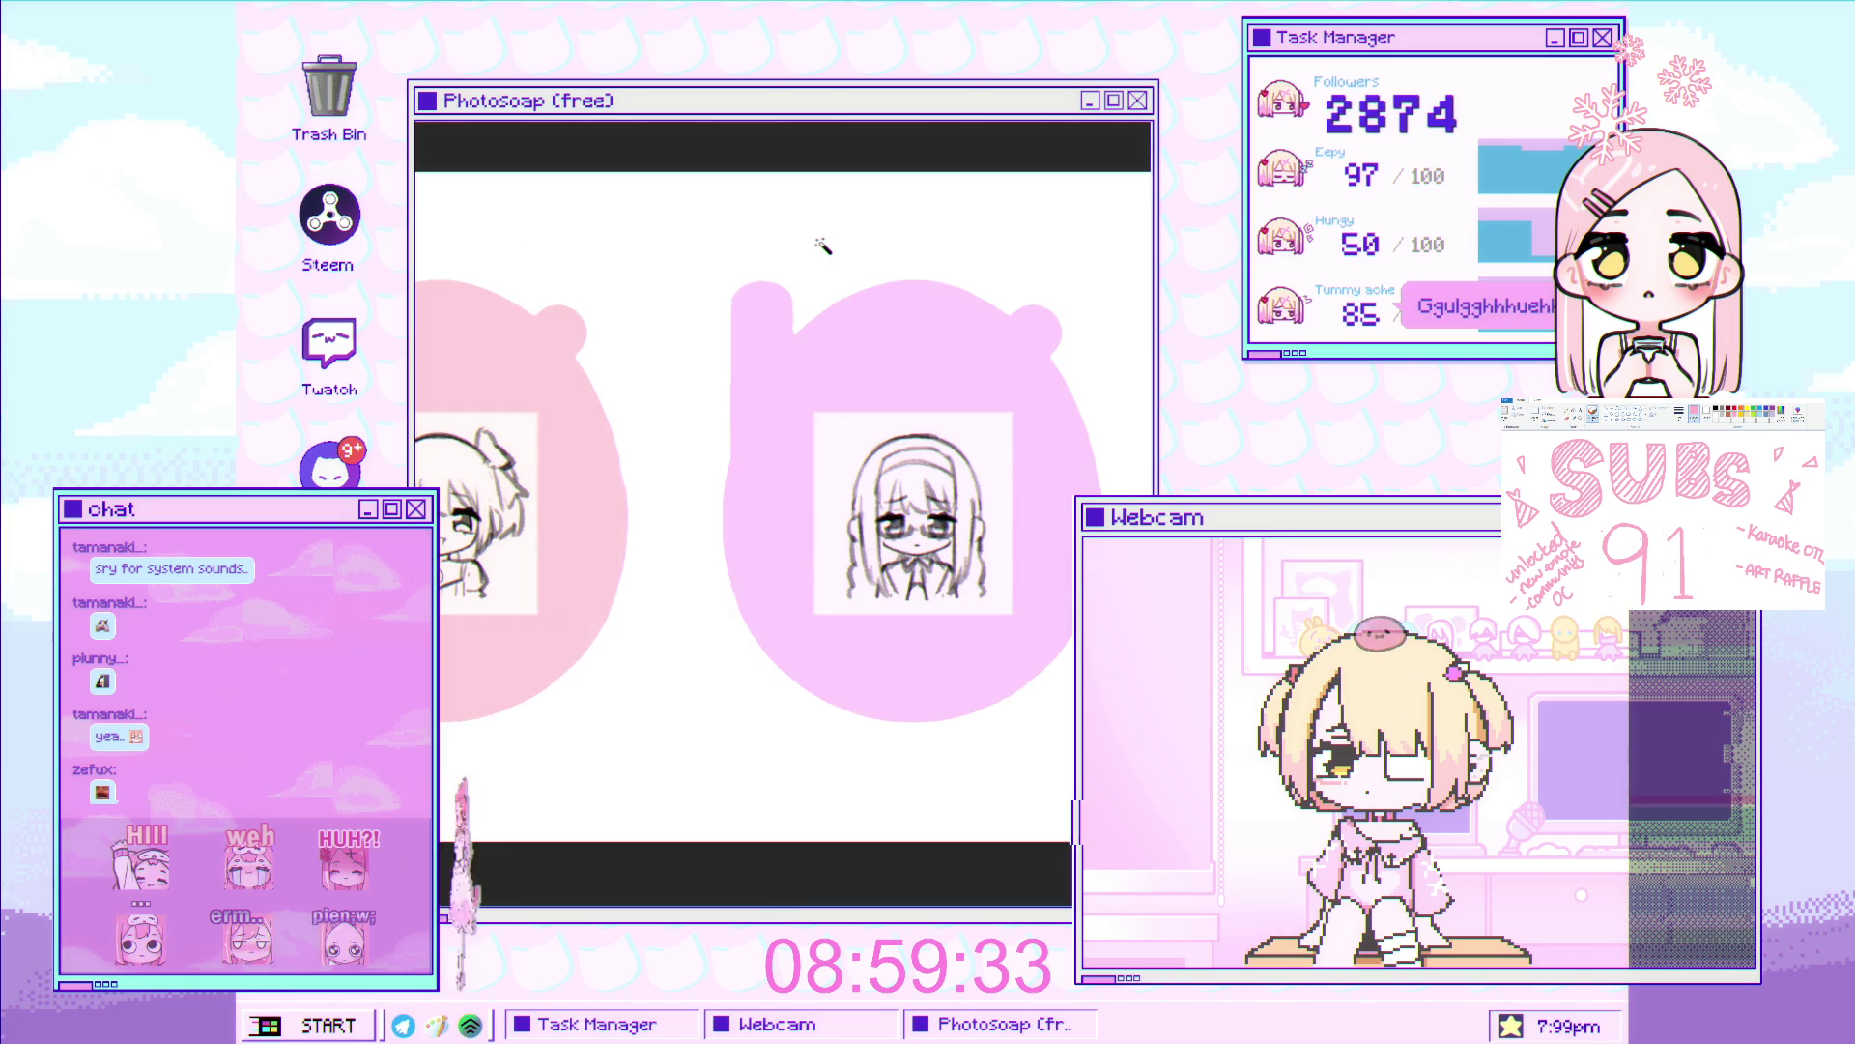
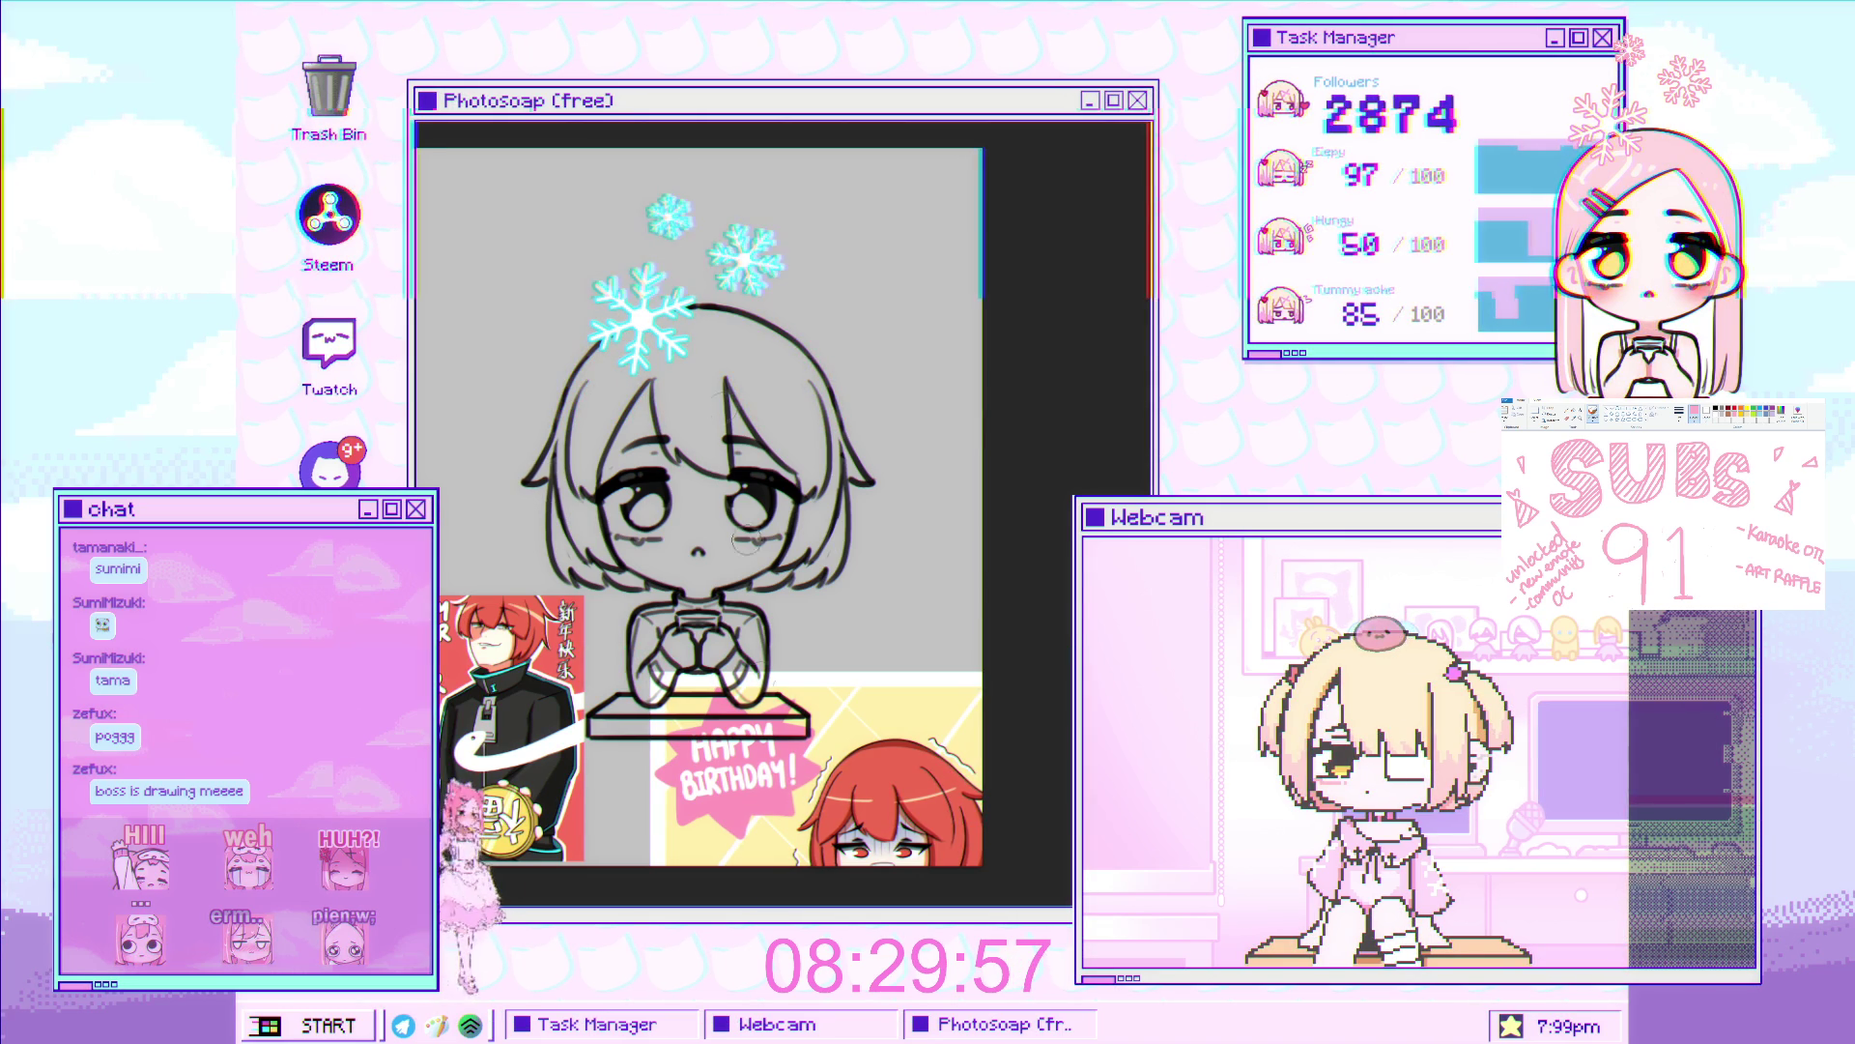
# Zoom in on the chibi girl's face and pan the view across it
pyautogui.scroll(3, 723, 422)
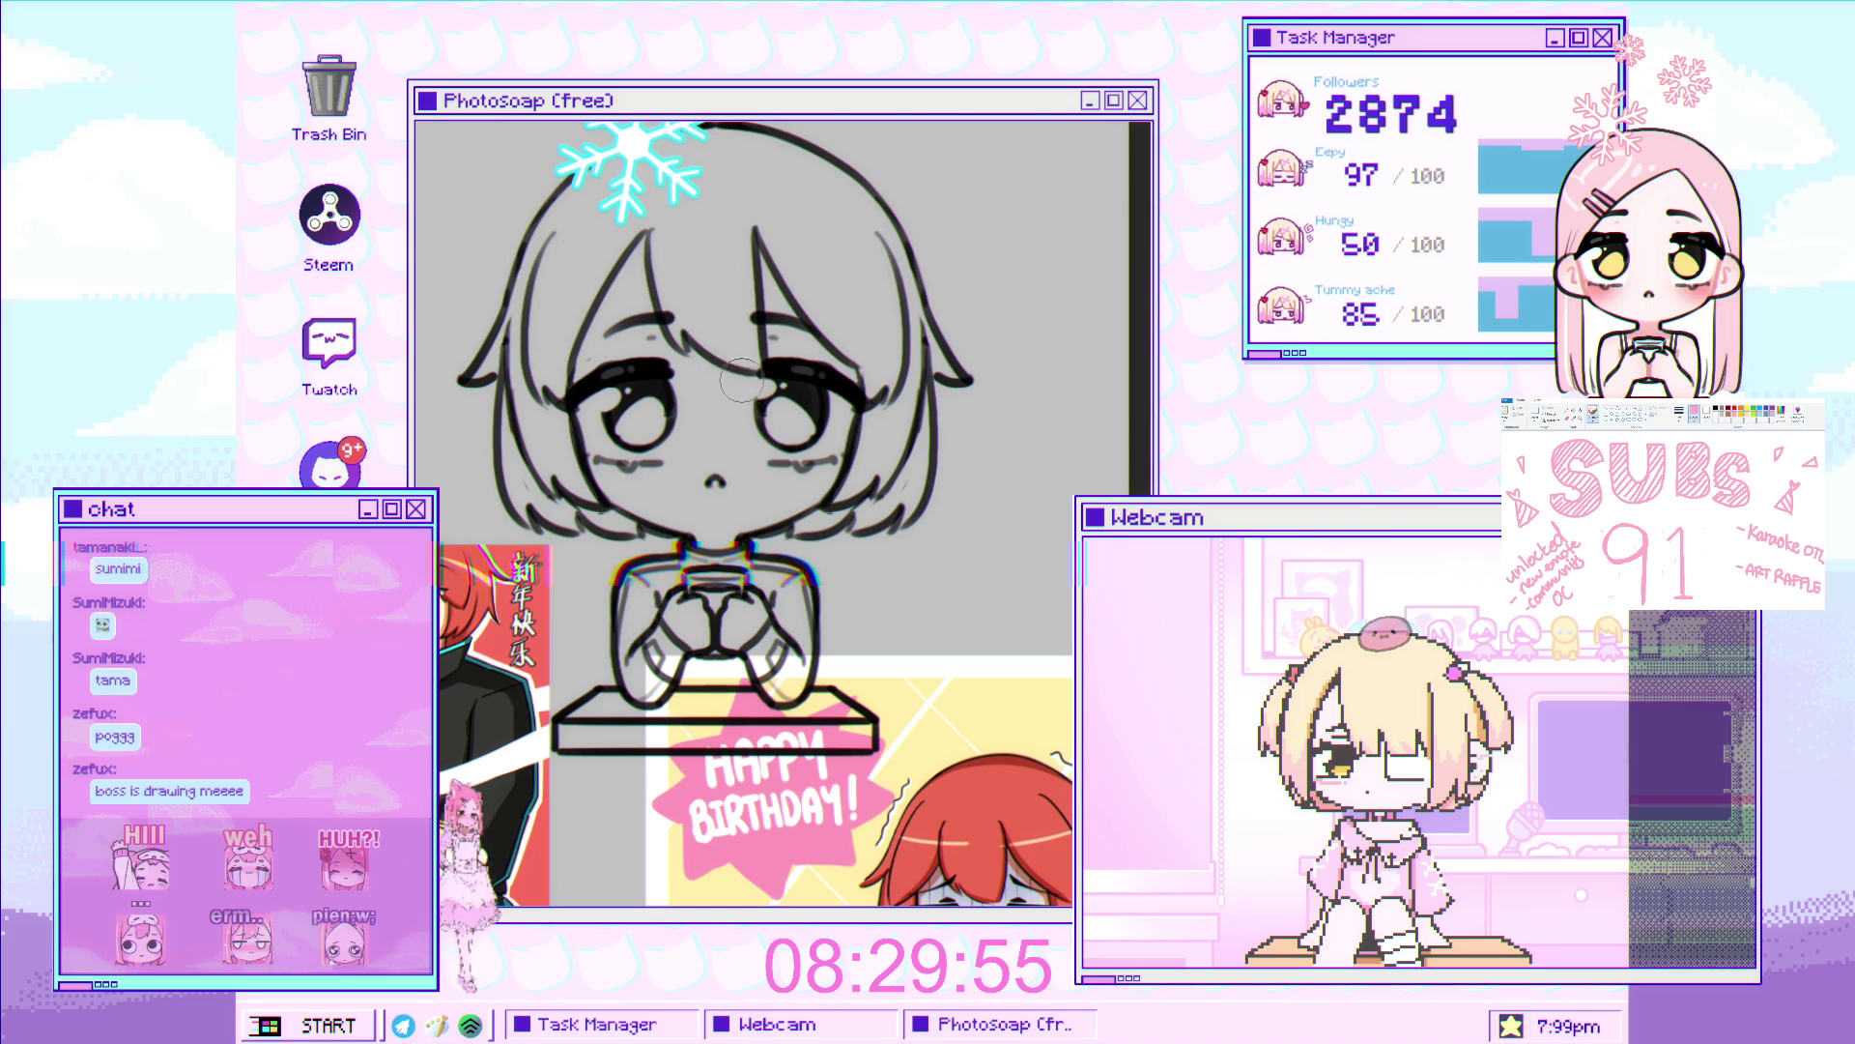
pyautogui.scroll(1, 682, 453)
pyautogui.scroll(1, 682, 453)
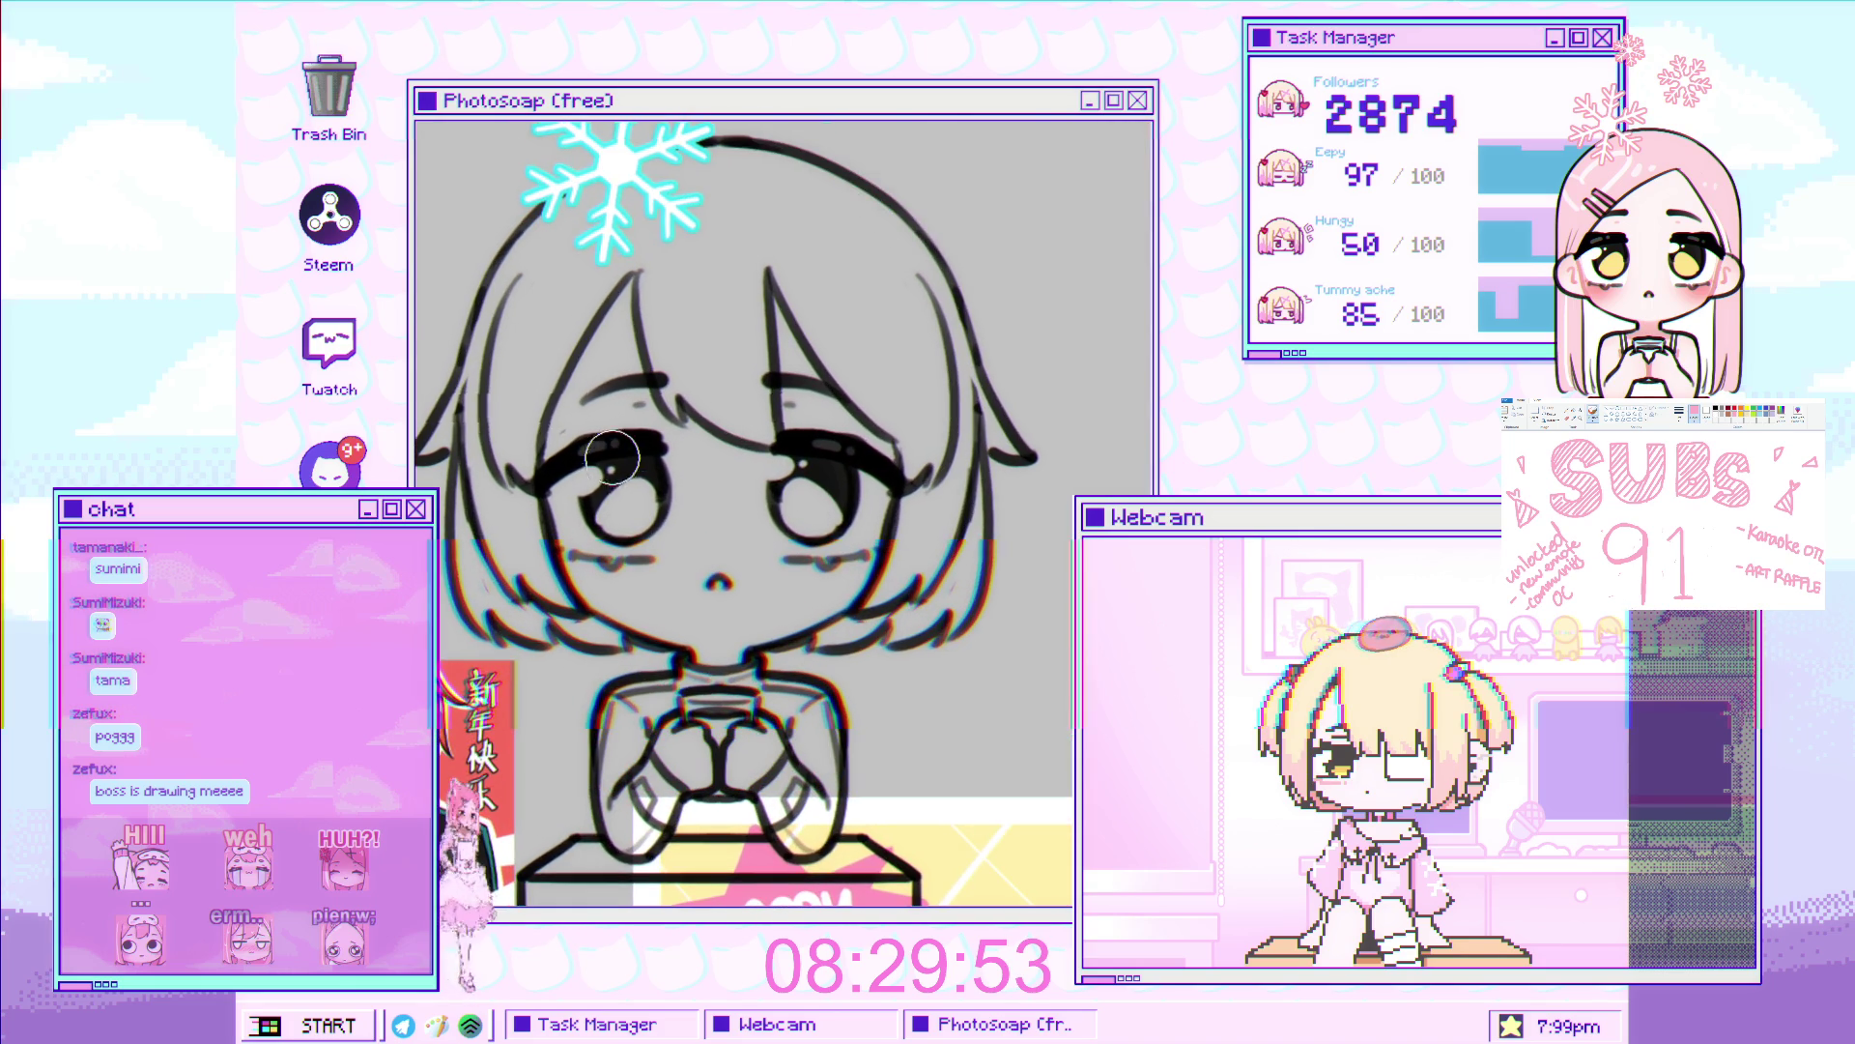
pyautogui.moveTo(685, 467); pyautogui.dragTo(656, 525)
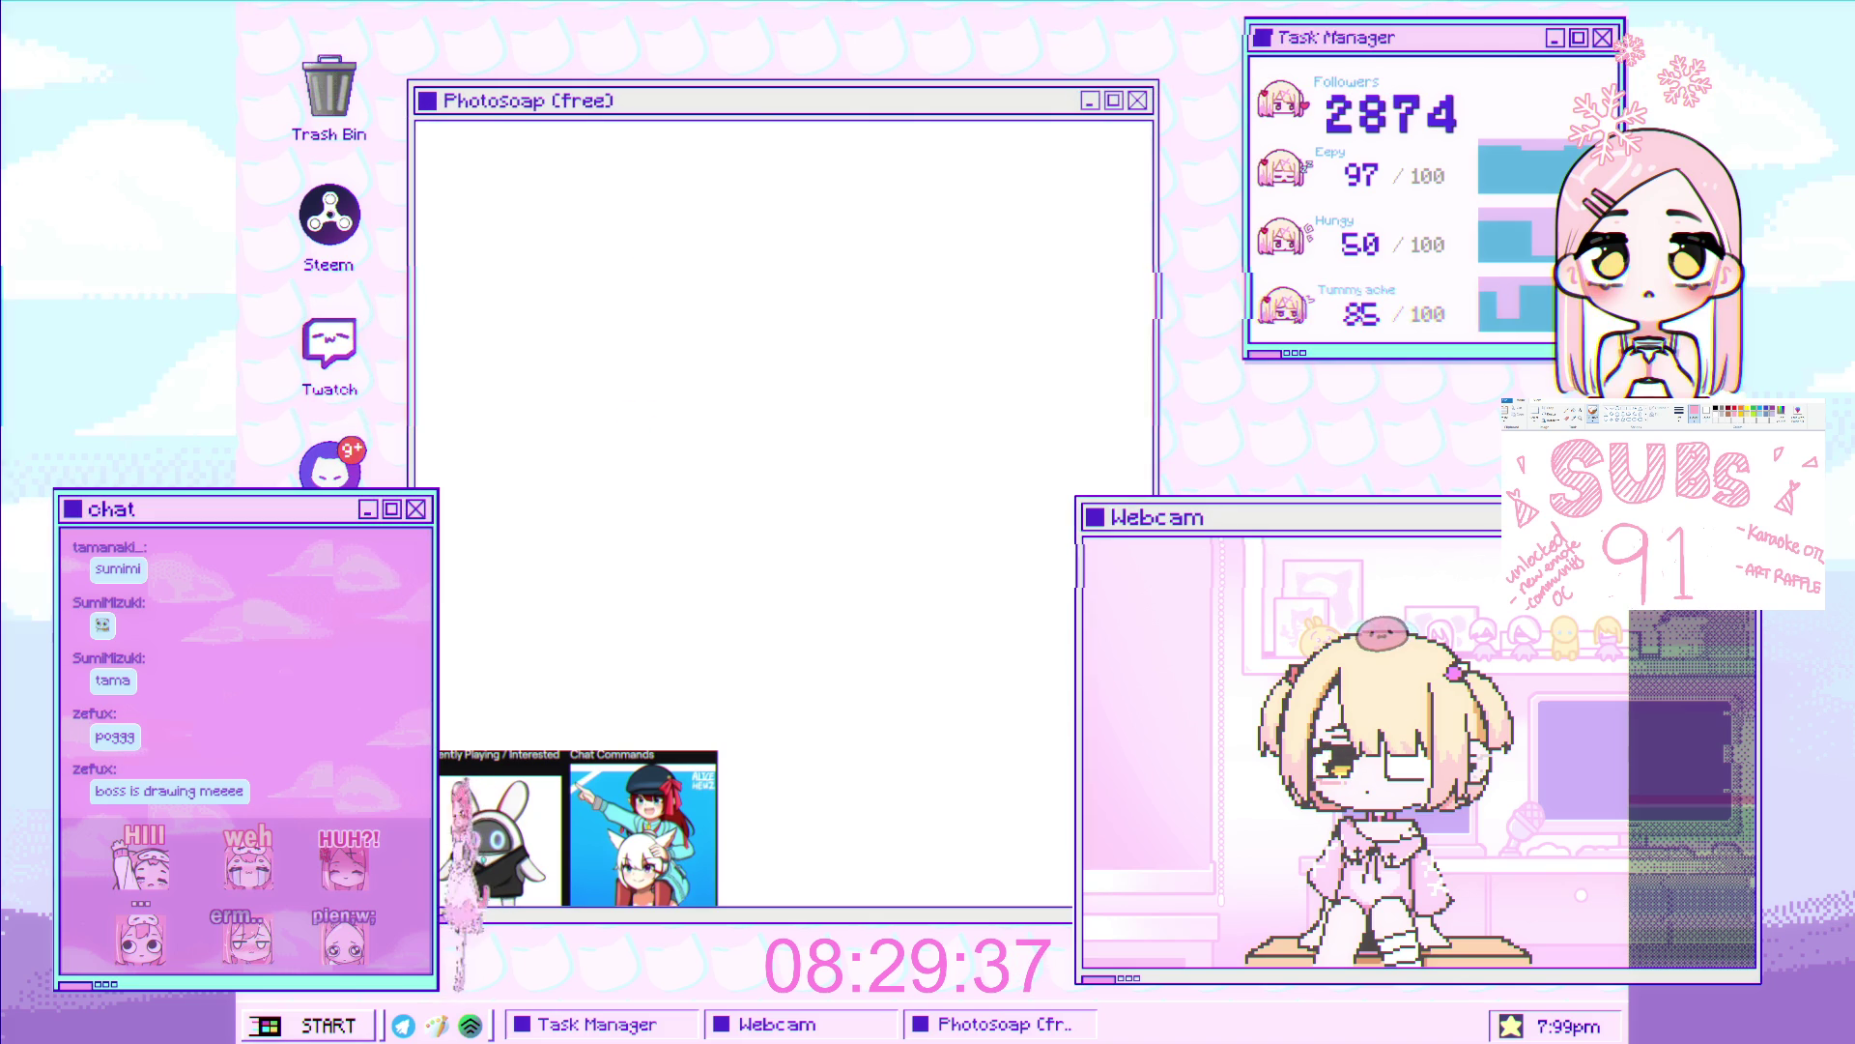
pyautogui.moveTo(610, 348); pyautogui.dragTo(720, 512)
pyautogui.hotkey('ctrl', 'z')
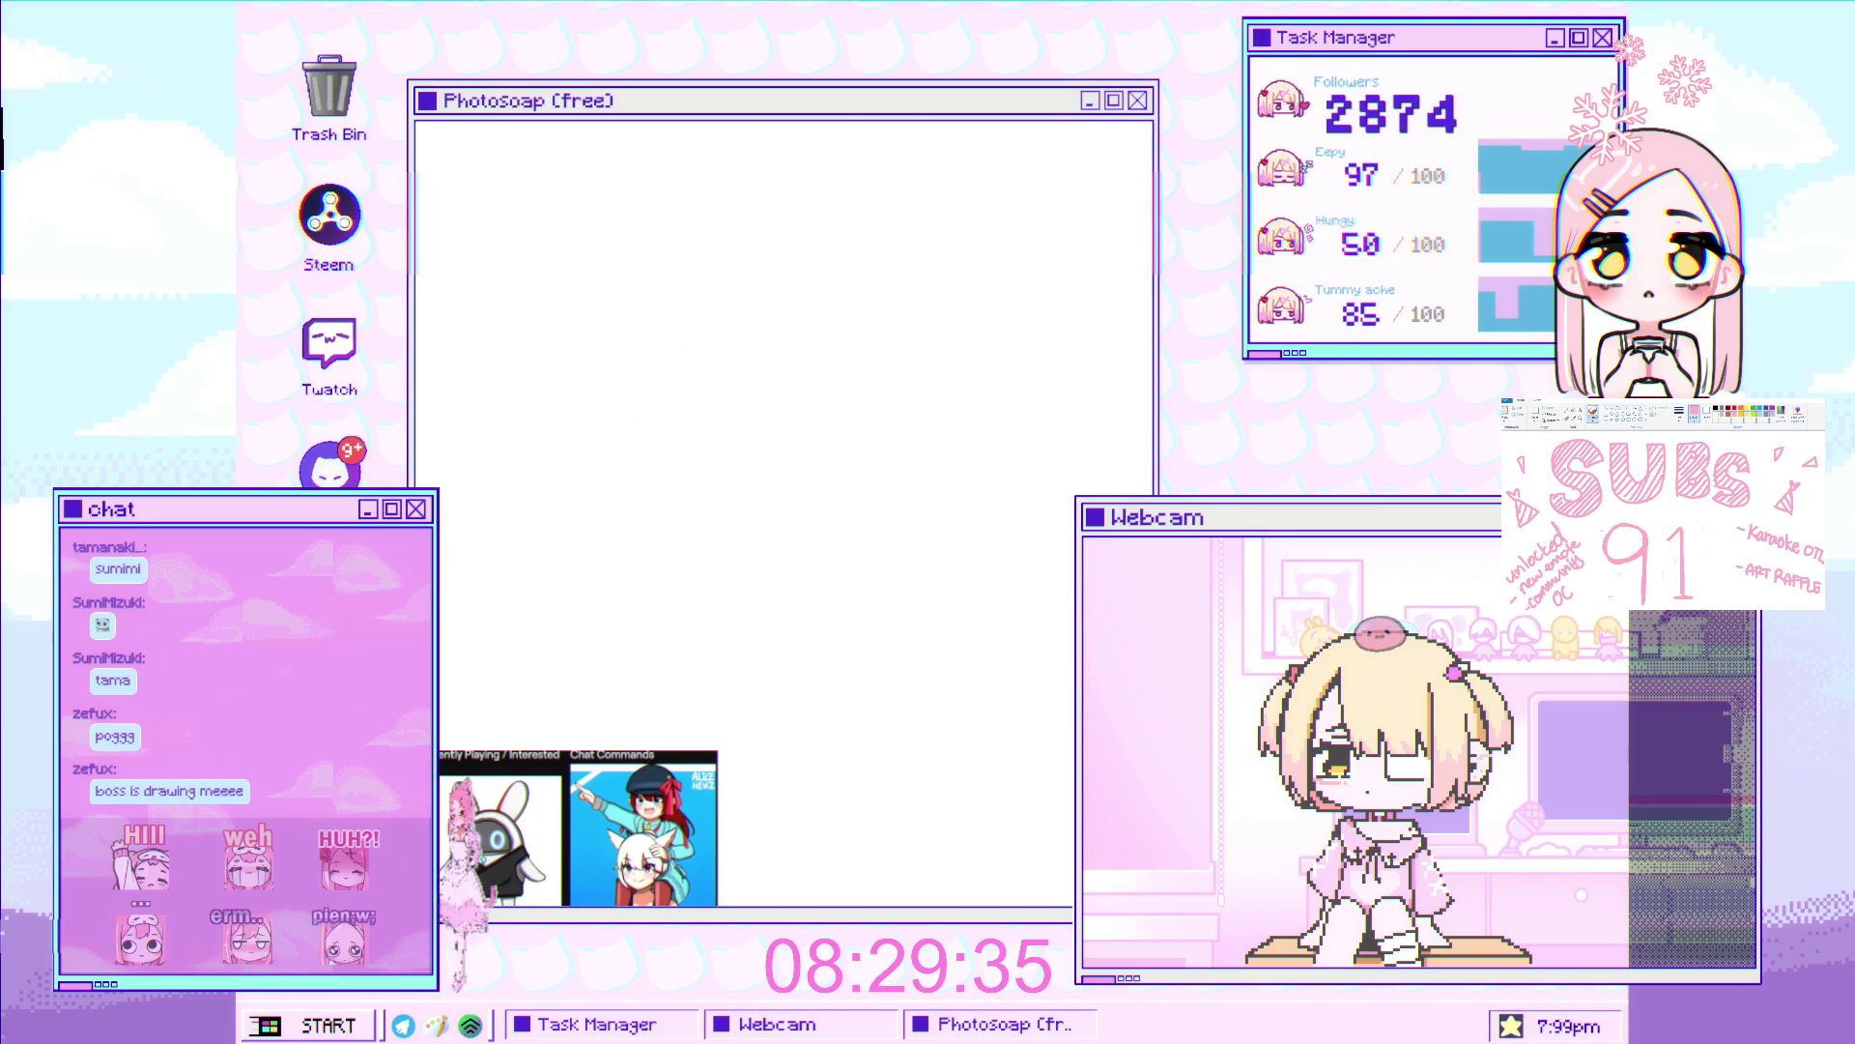
pyautogui.moveTo(588, 313)
pyautogui.mouseDown()
pyautogui.moveTo(706, 517)
pyautogui.moveTo(681, 473)
pyautogui.mouseUp()
pyautogui.hotkey('ctrl', 'z')
pyautogui.hotkey('ctrl', 'z')
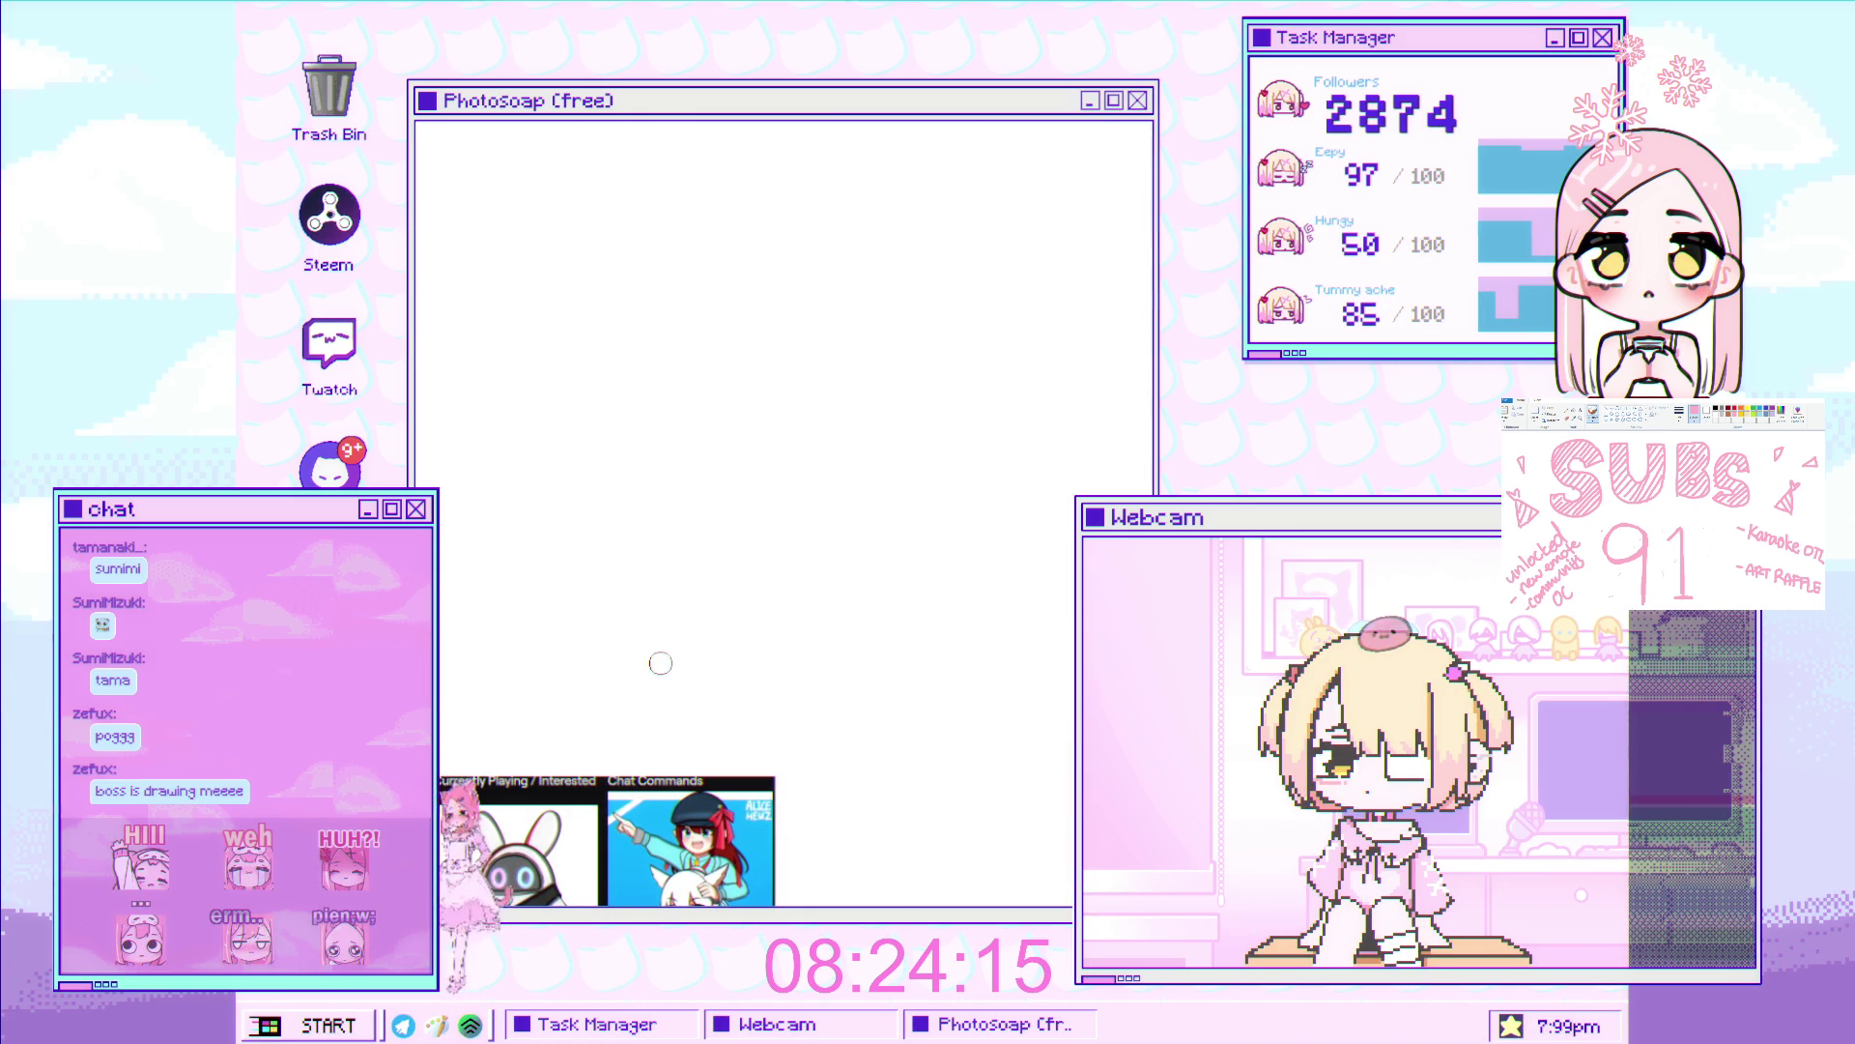
pyautogui.press('z')
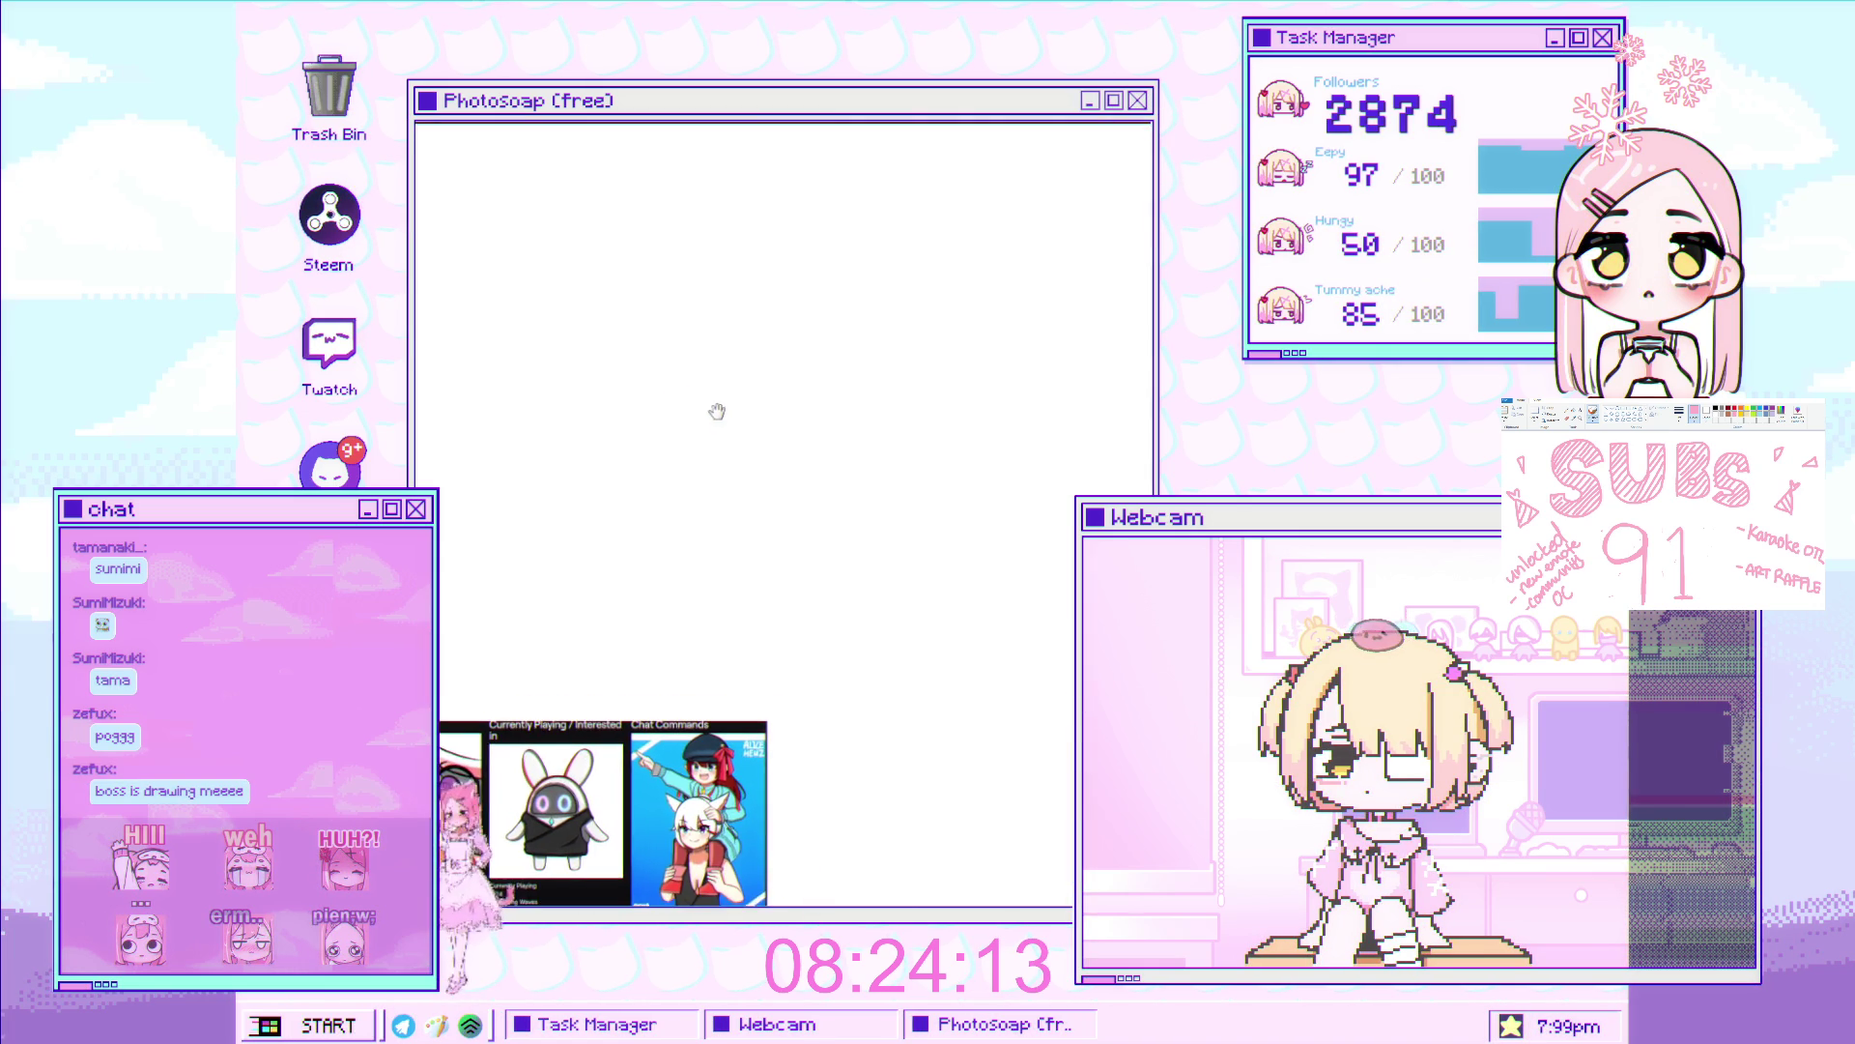
pyautogui.press('space')
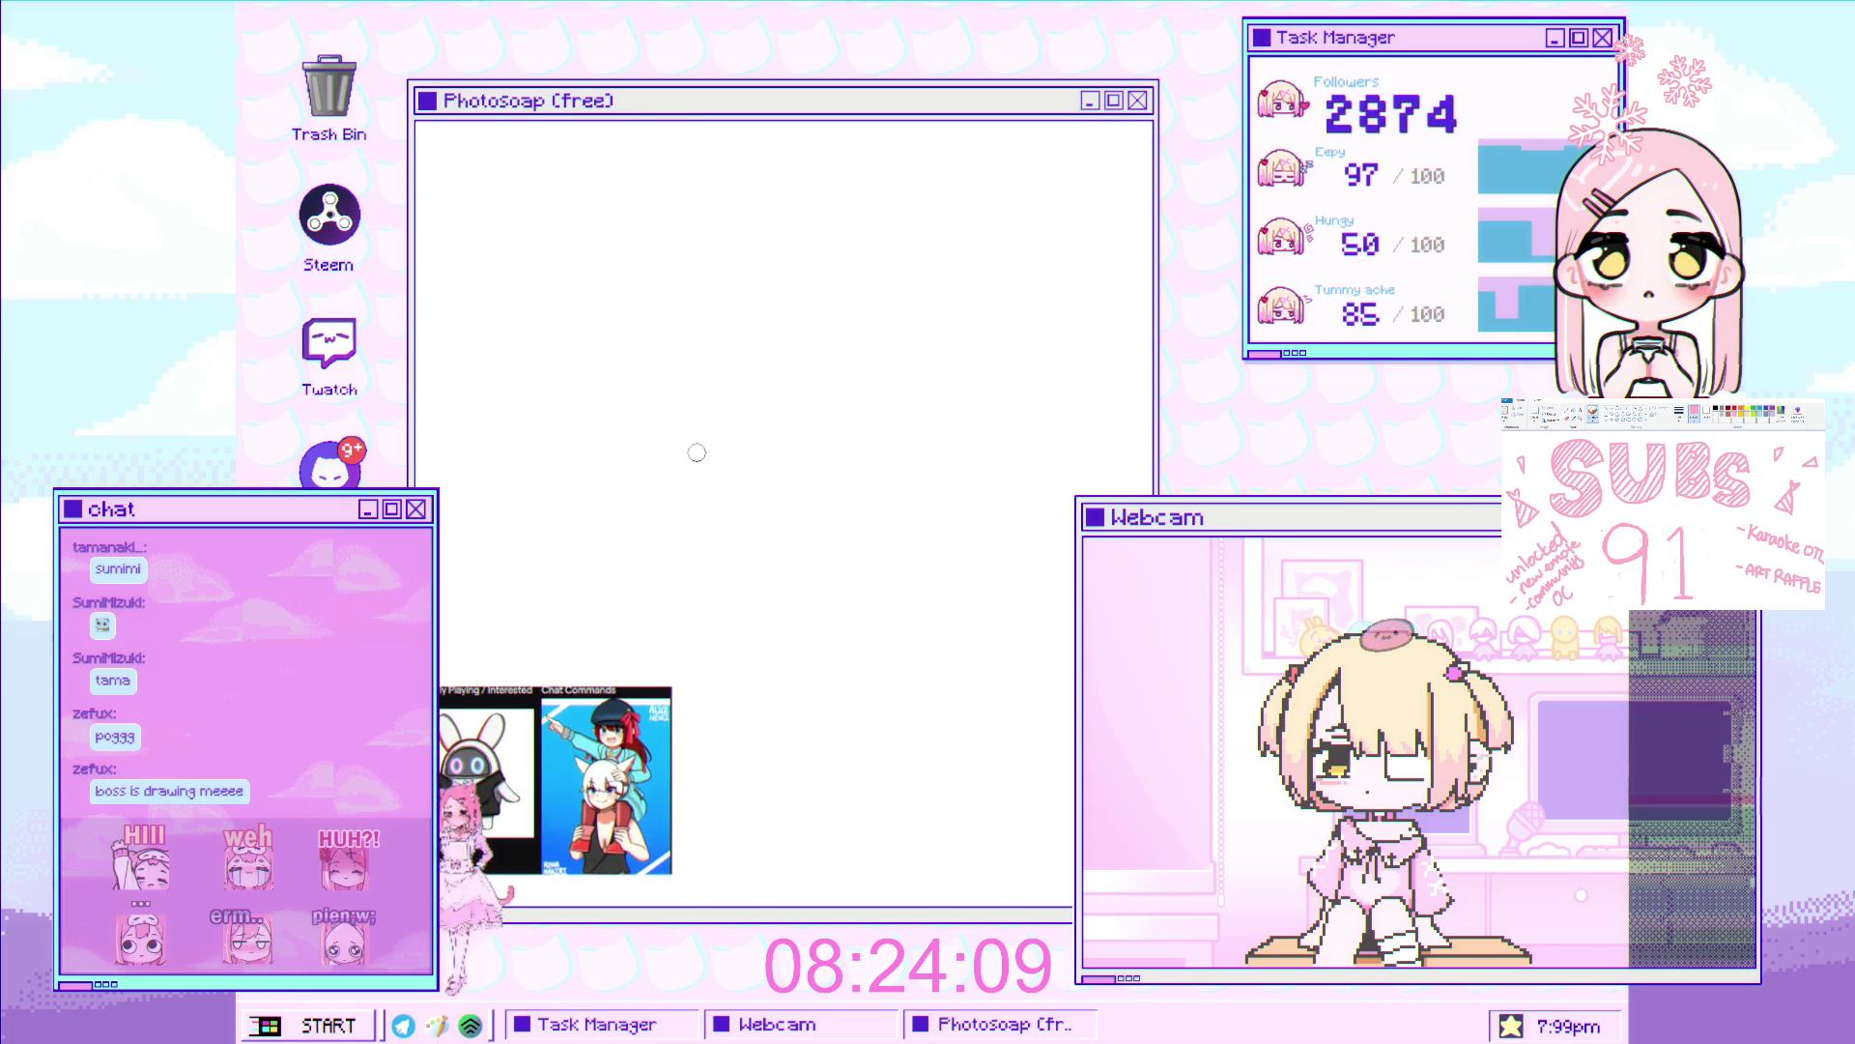
pyautogui.press('z')
pyautogui.moveTo(667, 457)
pyautogui.mouseDown()
pyautogui.moveTo(640, 422)
pyautogui.moveTo(606, 455)
pyautogui.moveTo(605, 501)
pyautogui.moveTo(650, 443)
pyautogui.moveTo(641, 415)
pyautogui.moveTo(666, 413)
pyautogui.mouseUp()
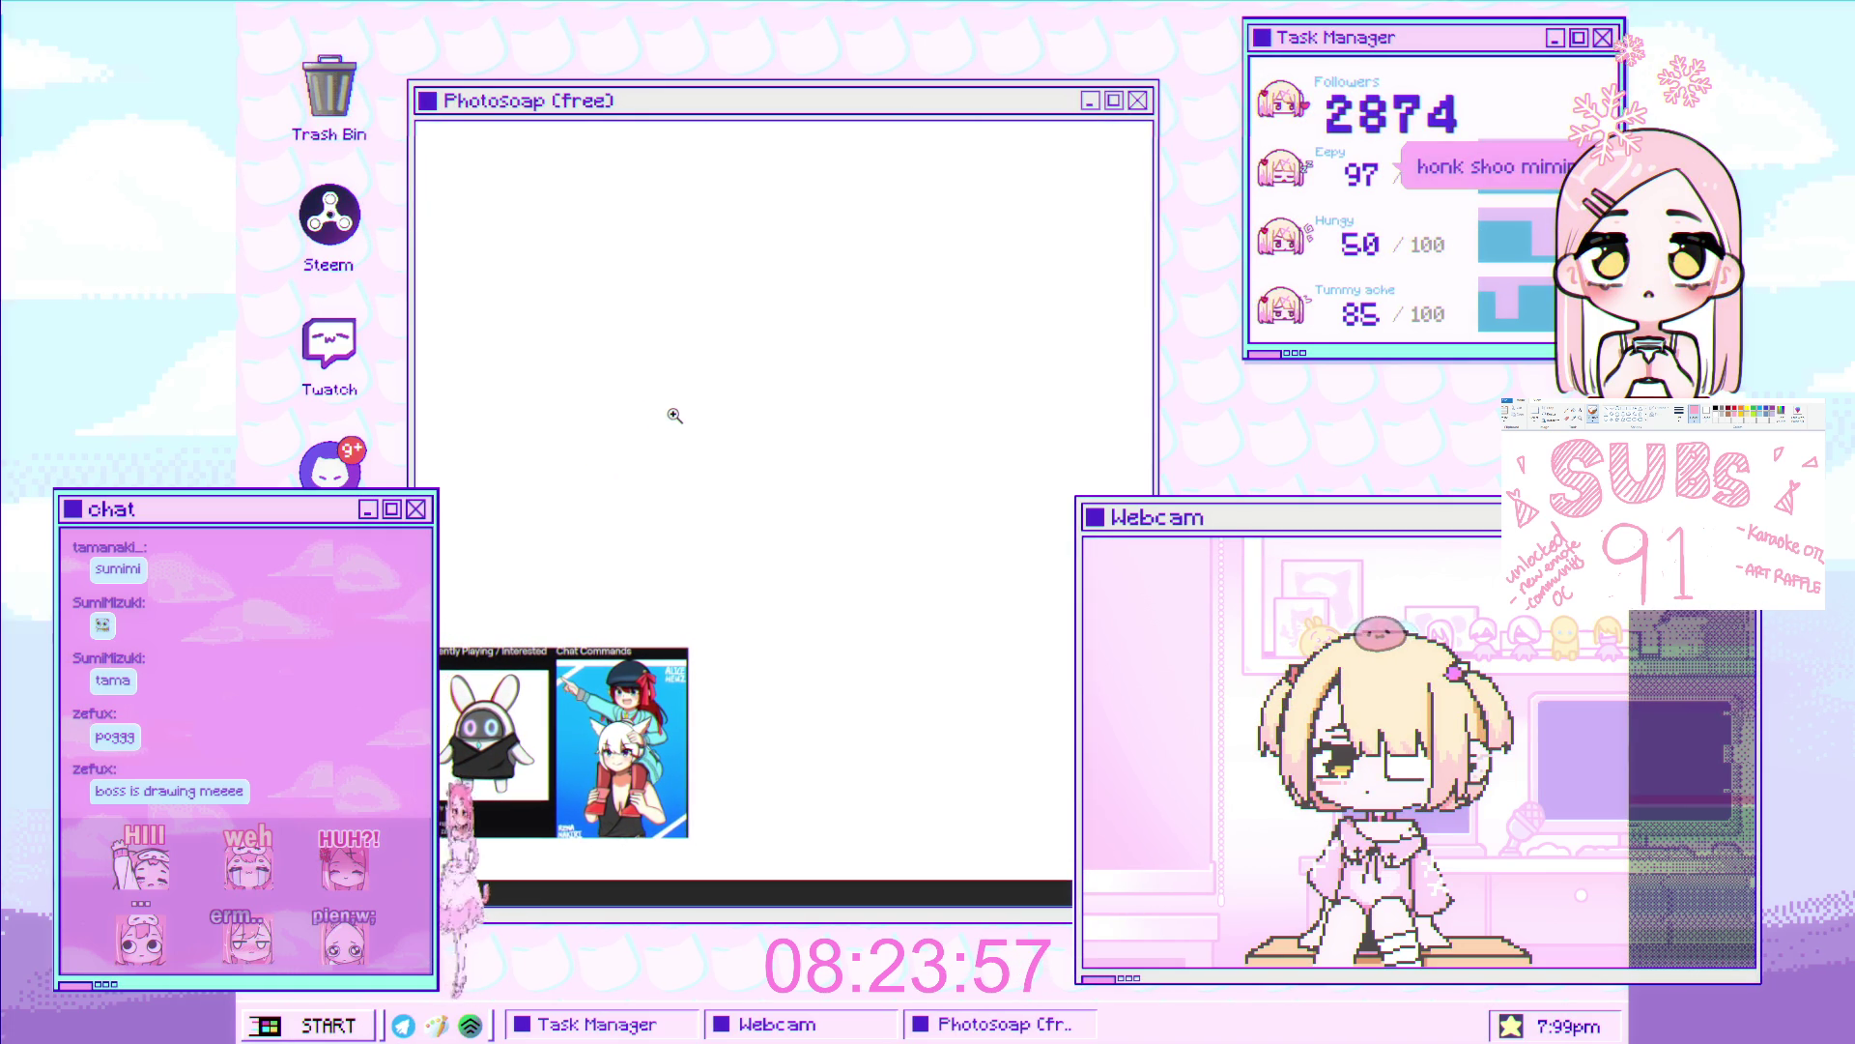
pyautogui.moveTo(605, 351); pyautogui.dragTo(568, 332)
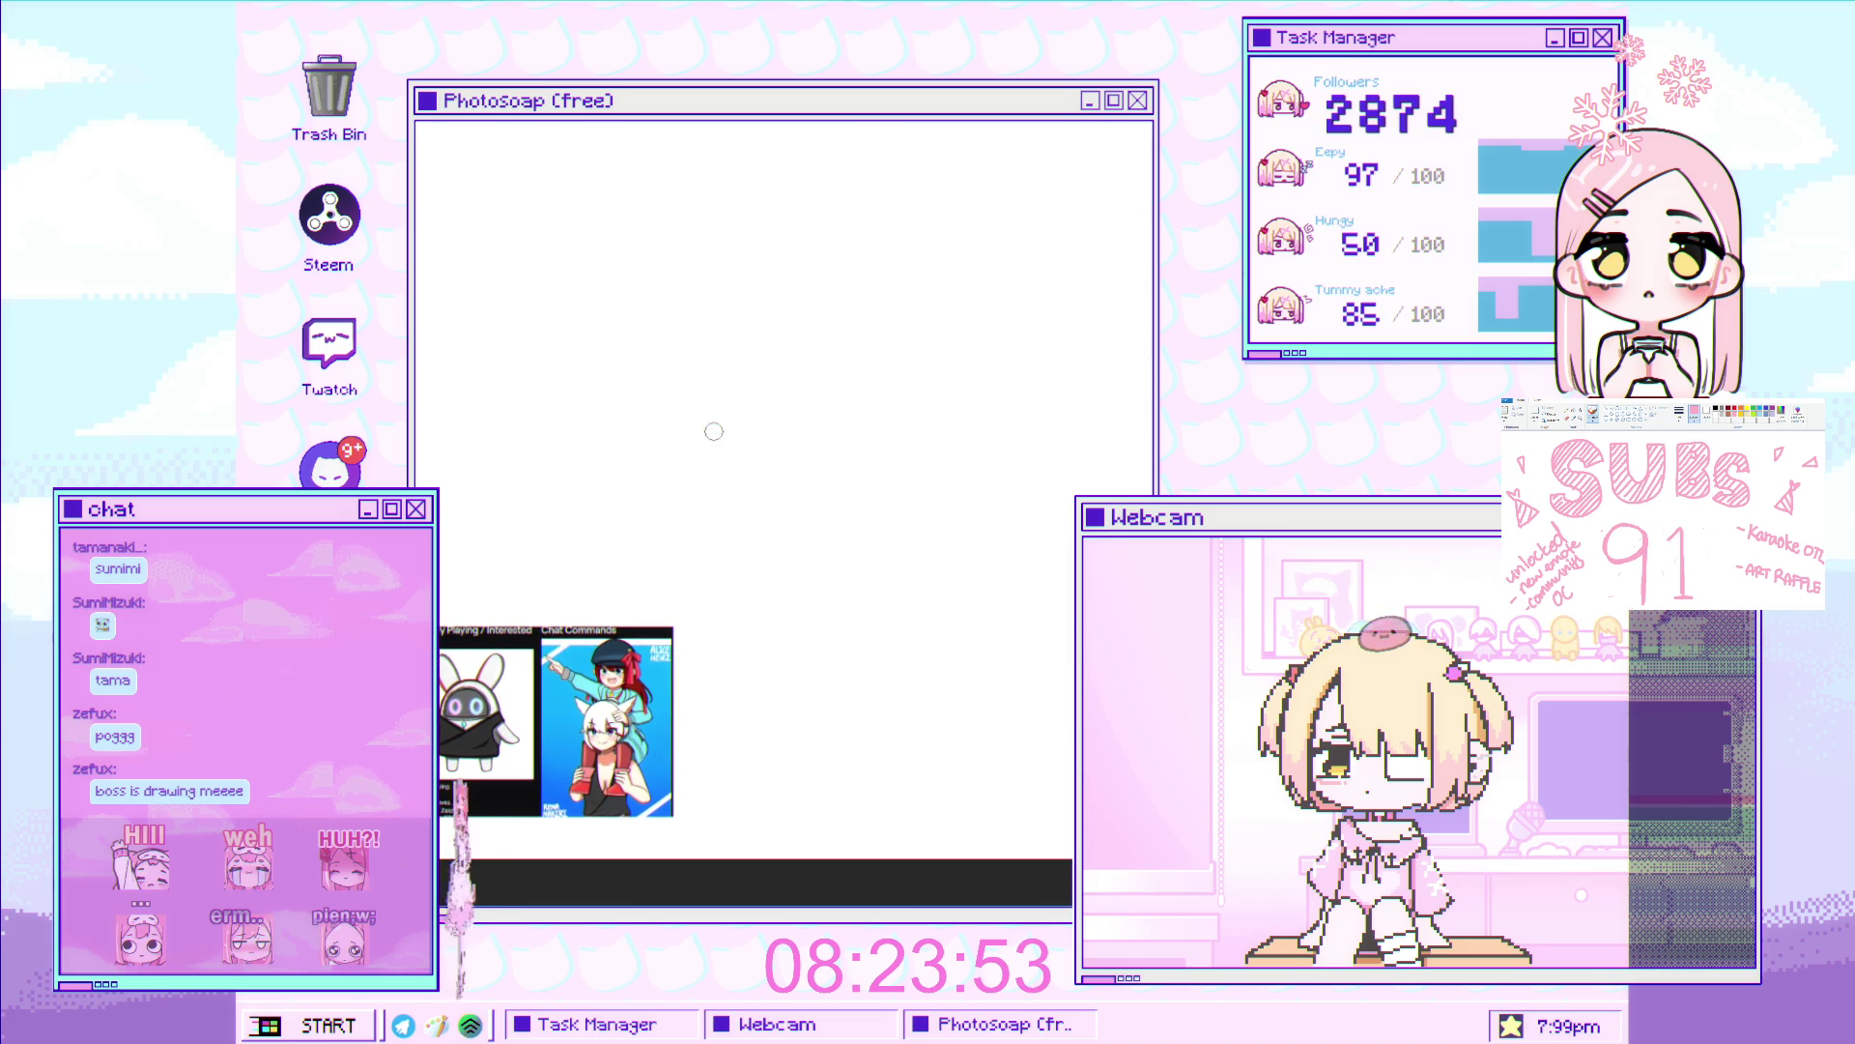
pyautogui.moveTo(646, 358)
pyautogui.mouseDown()
pyautogui.moveTo(686, 373)
pyautogui.moveTo(666, 408)
pyautogui.moveTo(685, 464)
pyautogui.moveTo(654, 455)
pyautogui.moveTo(650, 361)
pyautogui.moveTo(675, 348)
pyautogui.moveTo(684, 459)
pyautogui.moveTo(651, 460)
pyautogui.moveTo(653, 355)
pyautogui.moveTo(679, 350)
pyautogui.moveTo(679, 461)
pyautogui.moveTo(654, 460)
pyautogui.moveTo(732, 352)
pyautogui.moveTo(687, 465)
pyautogui.mouseUp()
pyautogui.scroll(-1, 687, 465)
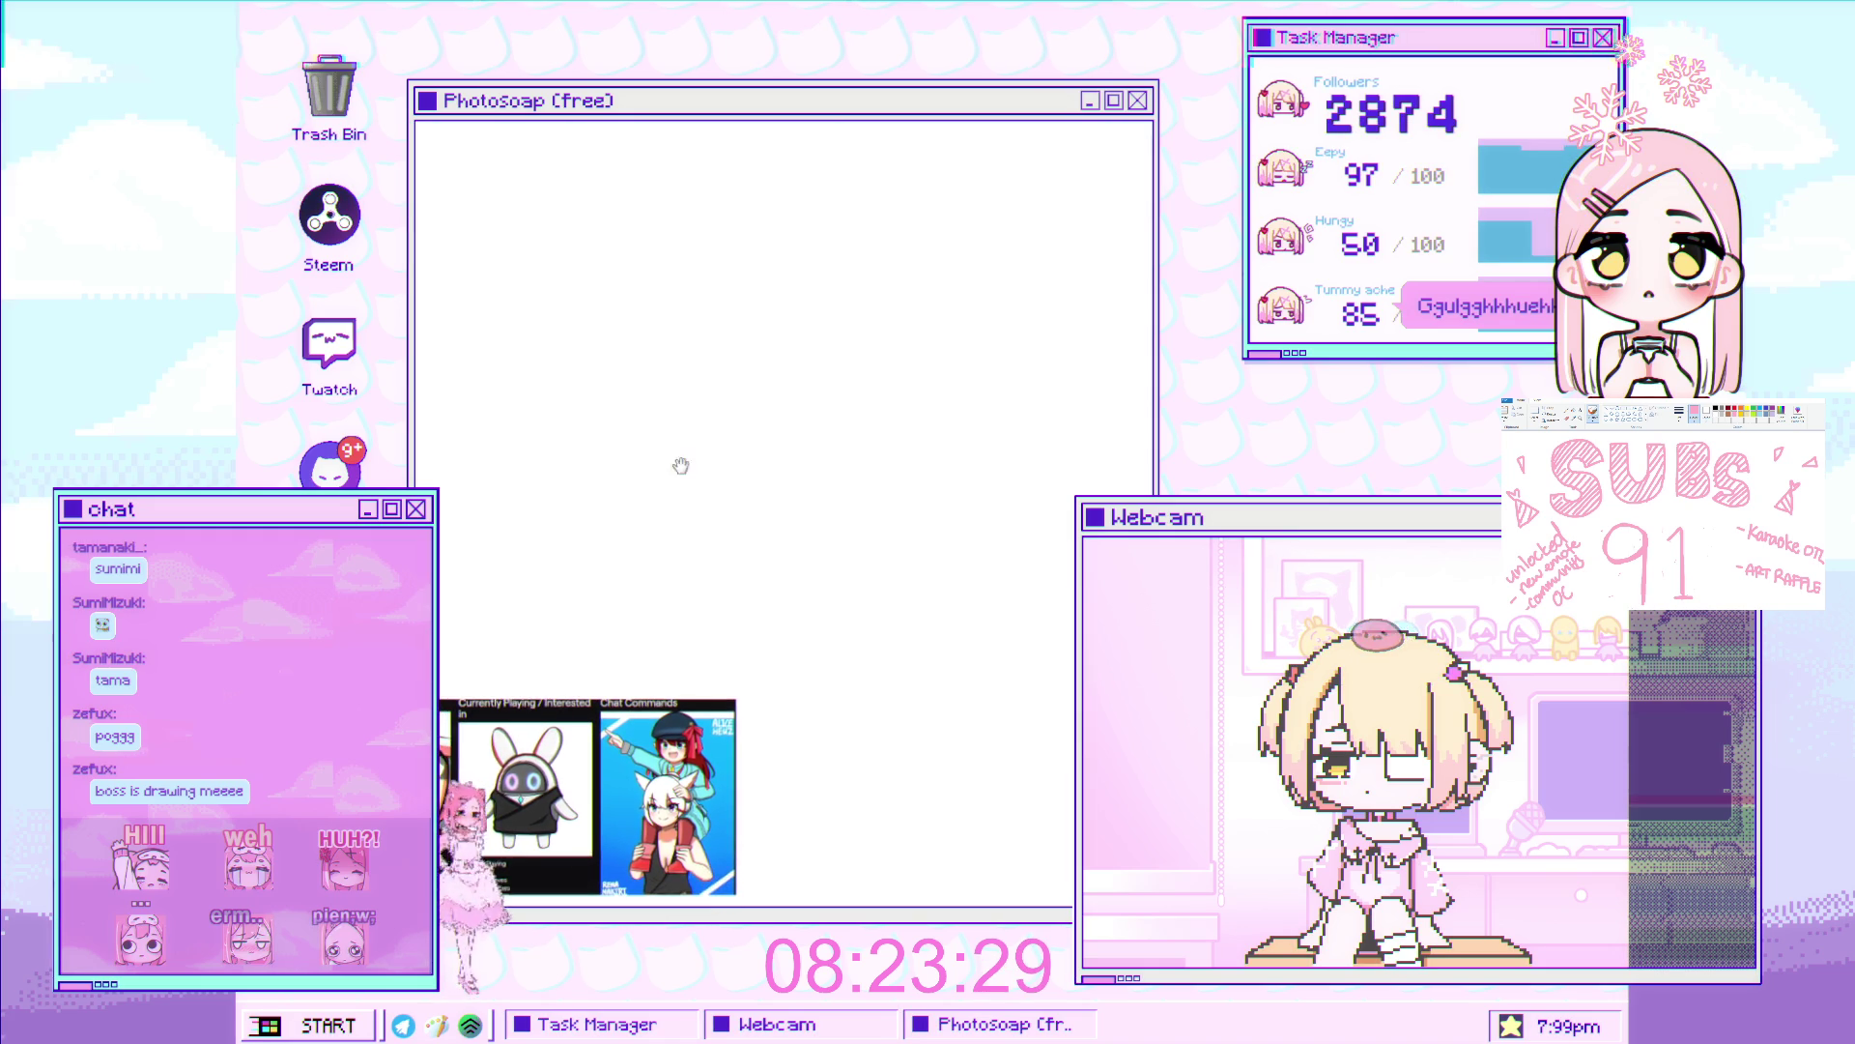
pyautogui.scroll(1, 652, 442)
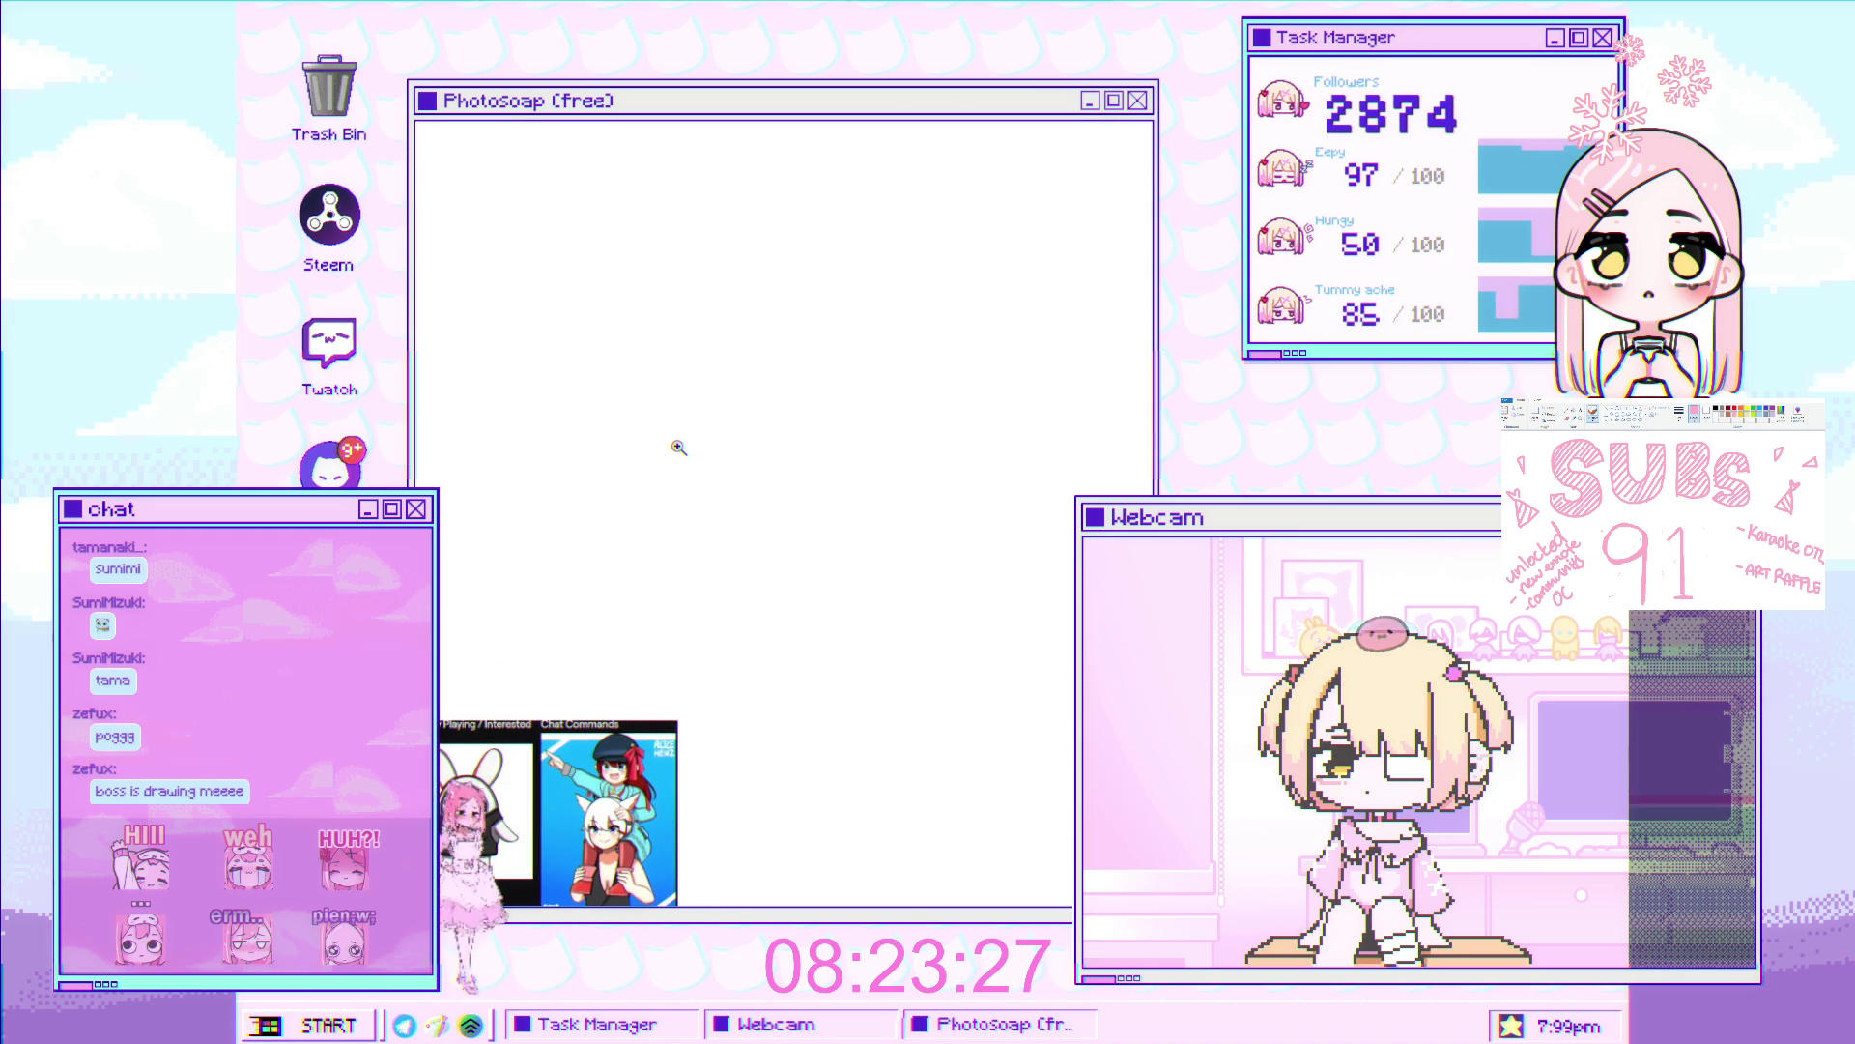
pyautogui.scroll(-1, 676, 447)
pyautogui.scroll(1, 642, 456)
pyautogui.scroll(1, 674, 474)
pyautogui.scroll(1, 674, 473)
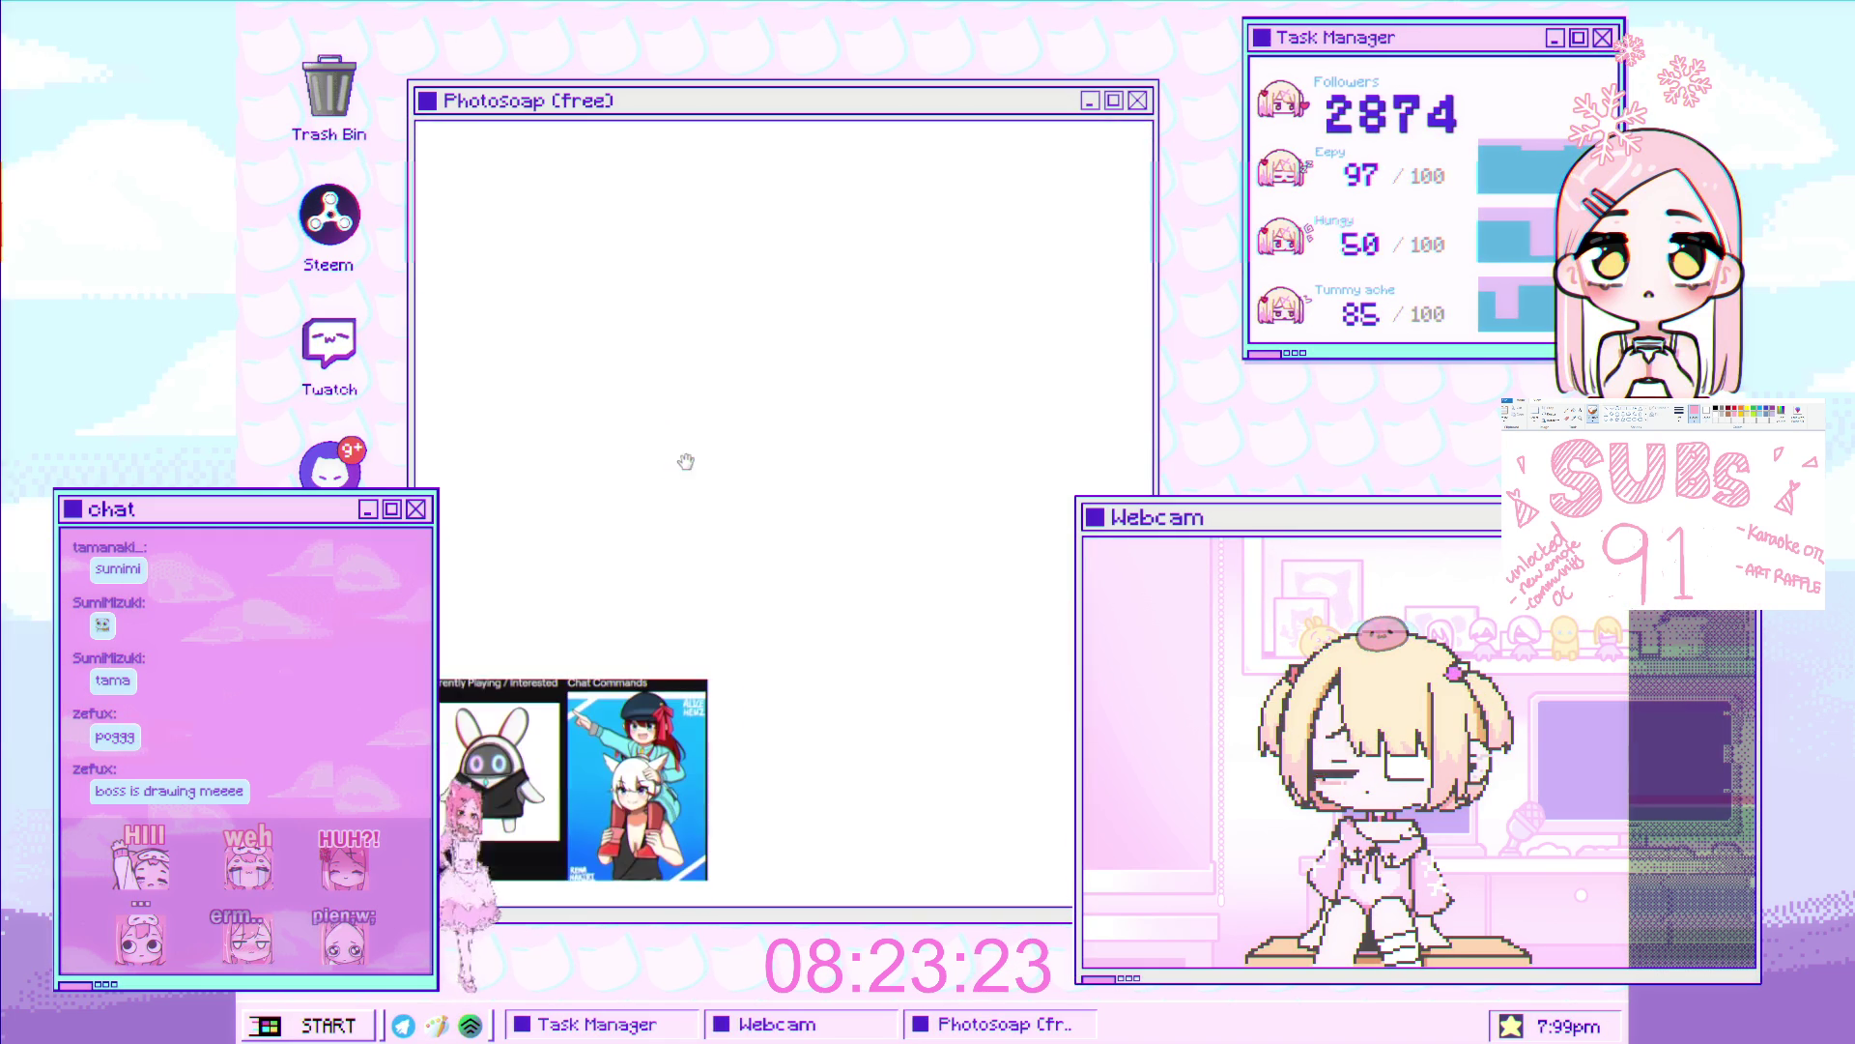
pyautogui.scroll(1, 742, 438)
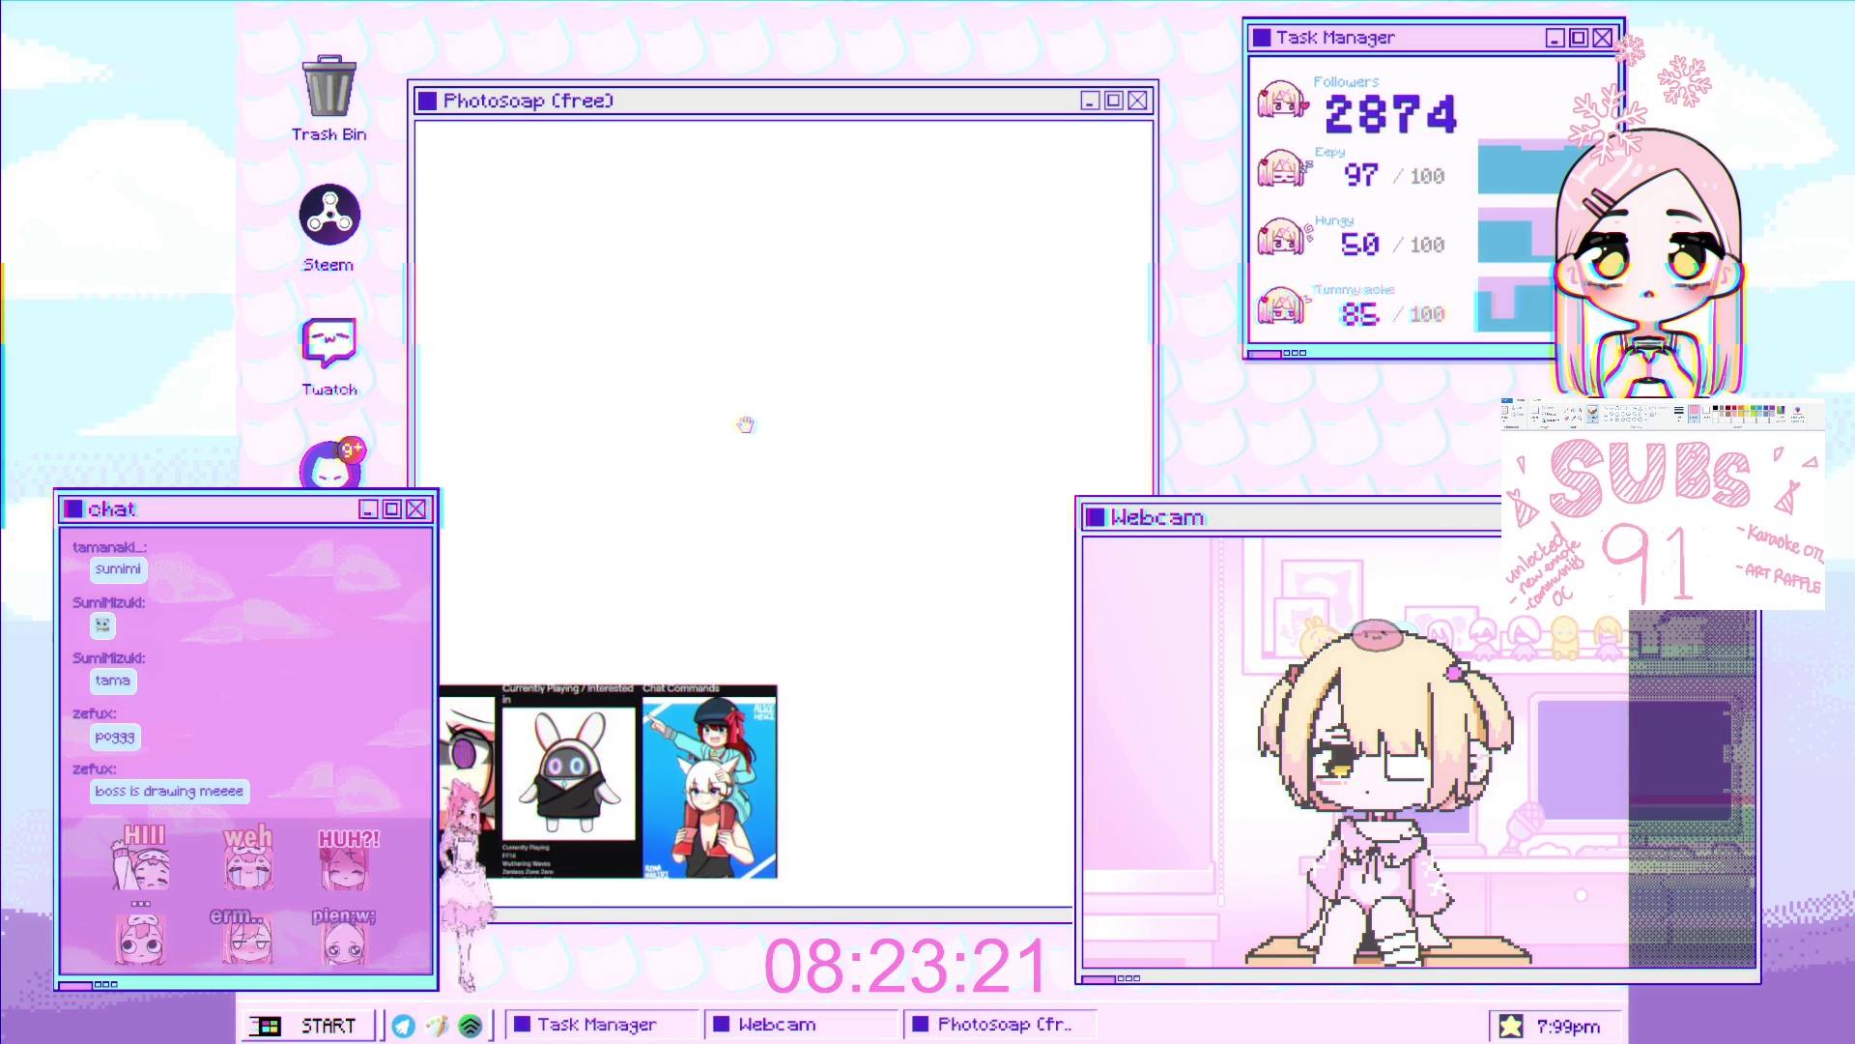
pyautogui.scroll(-1, 677, 406)
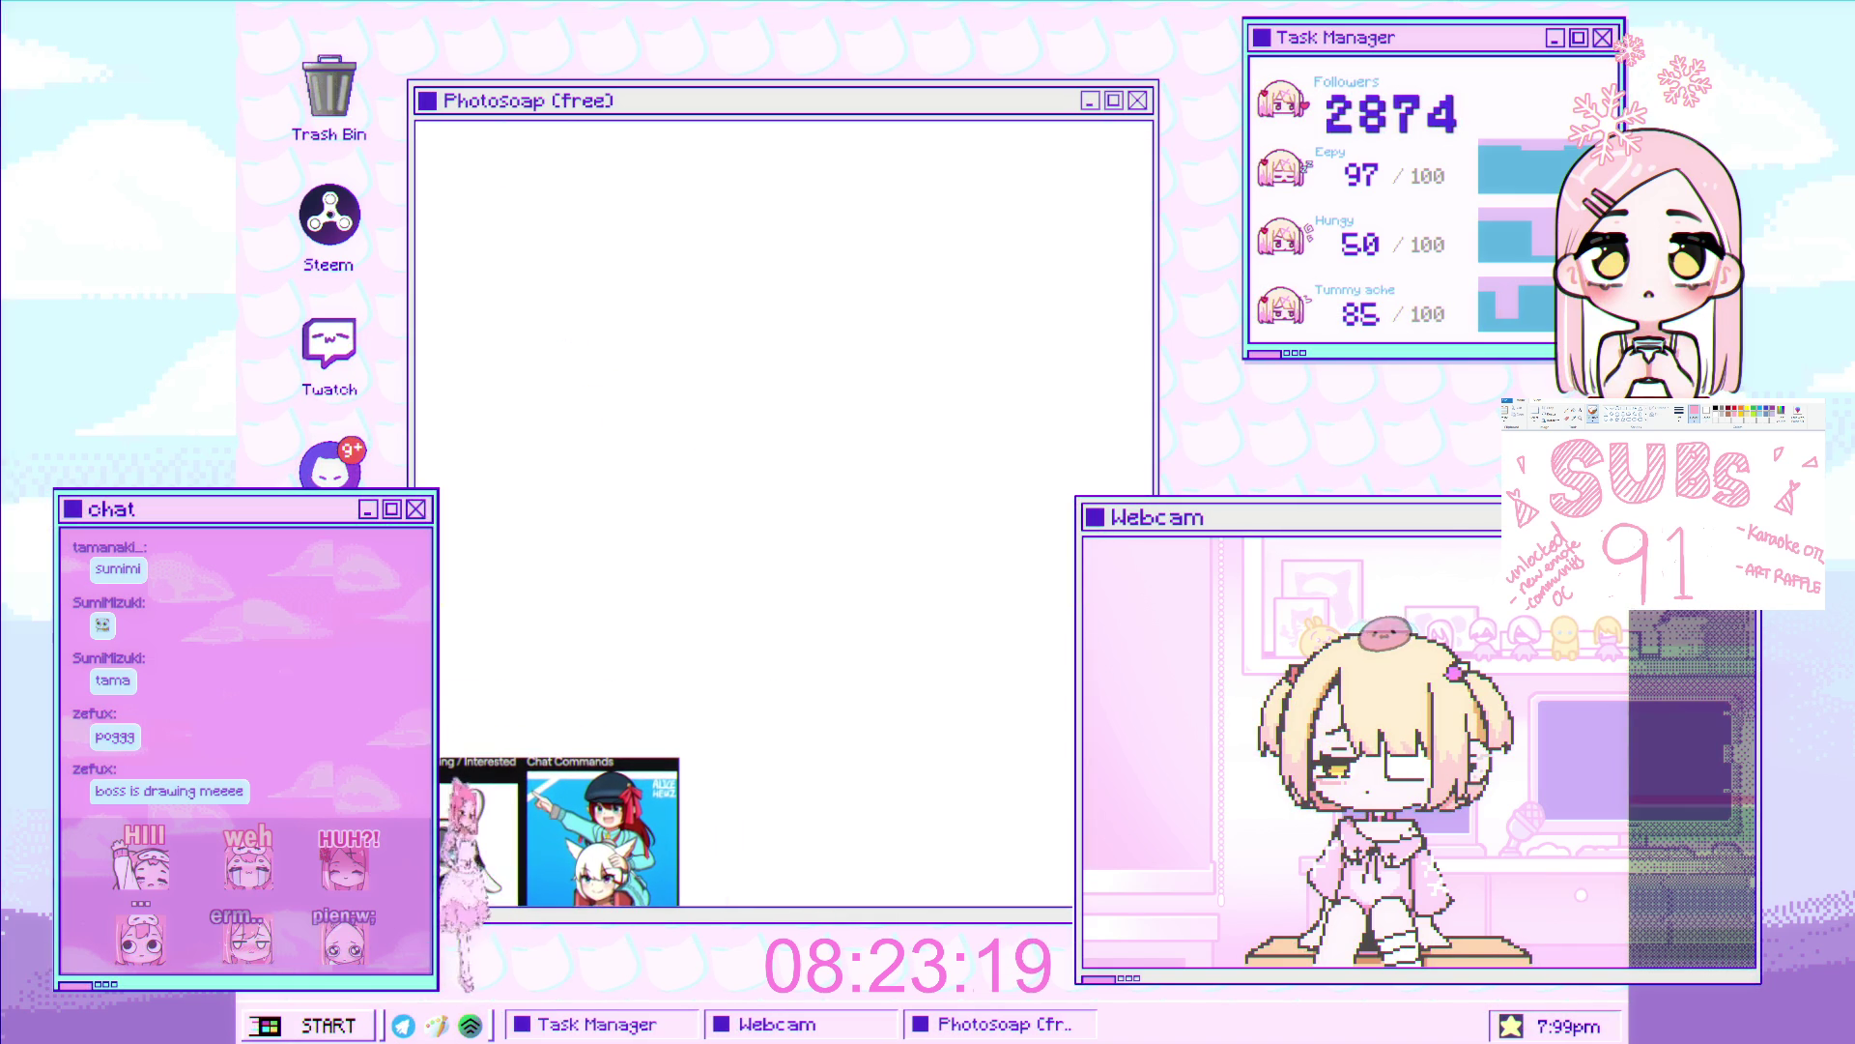
pyautogui.scroll(2, 579, 385)
pyautogui.scroll(1, 582, 436)
pyautogui.scroll(-1, 588, 406)
pyautogui.hscroll(1, 558, 462)
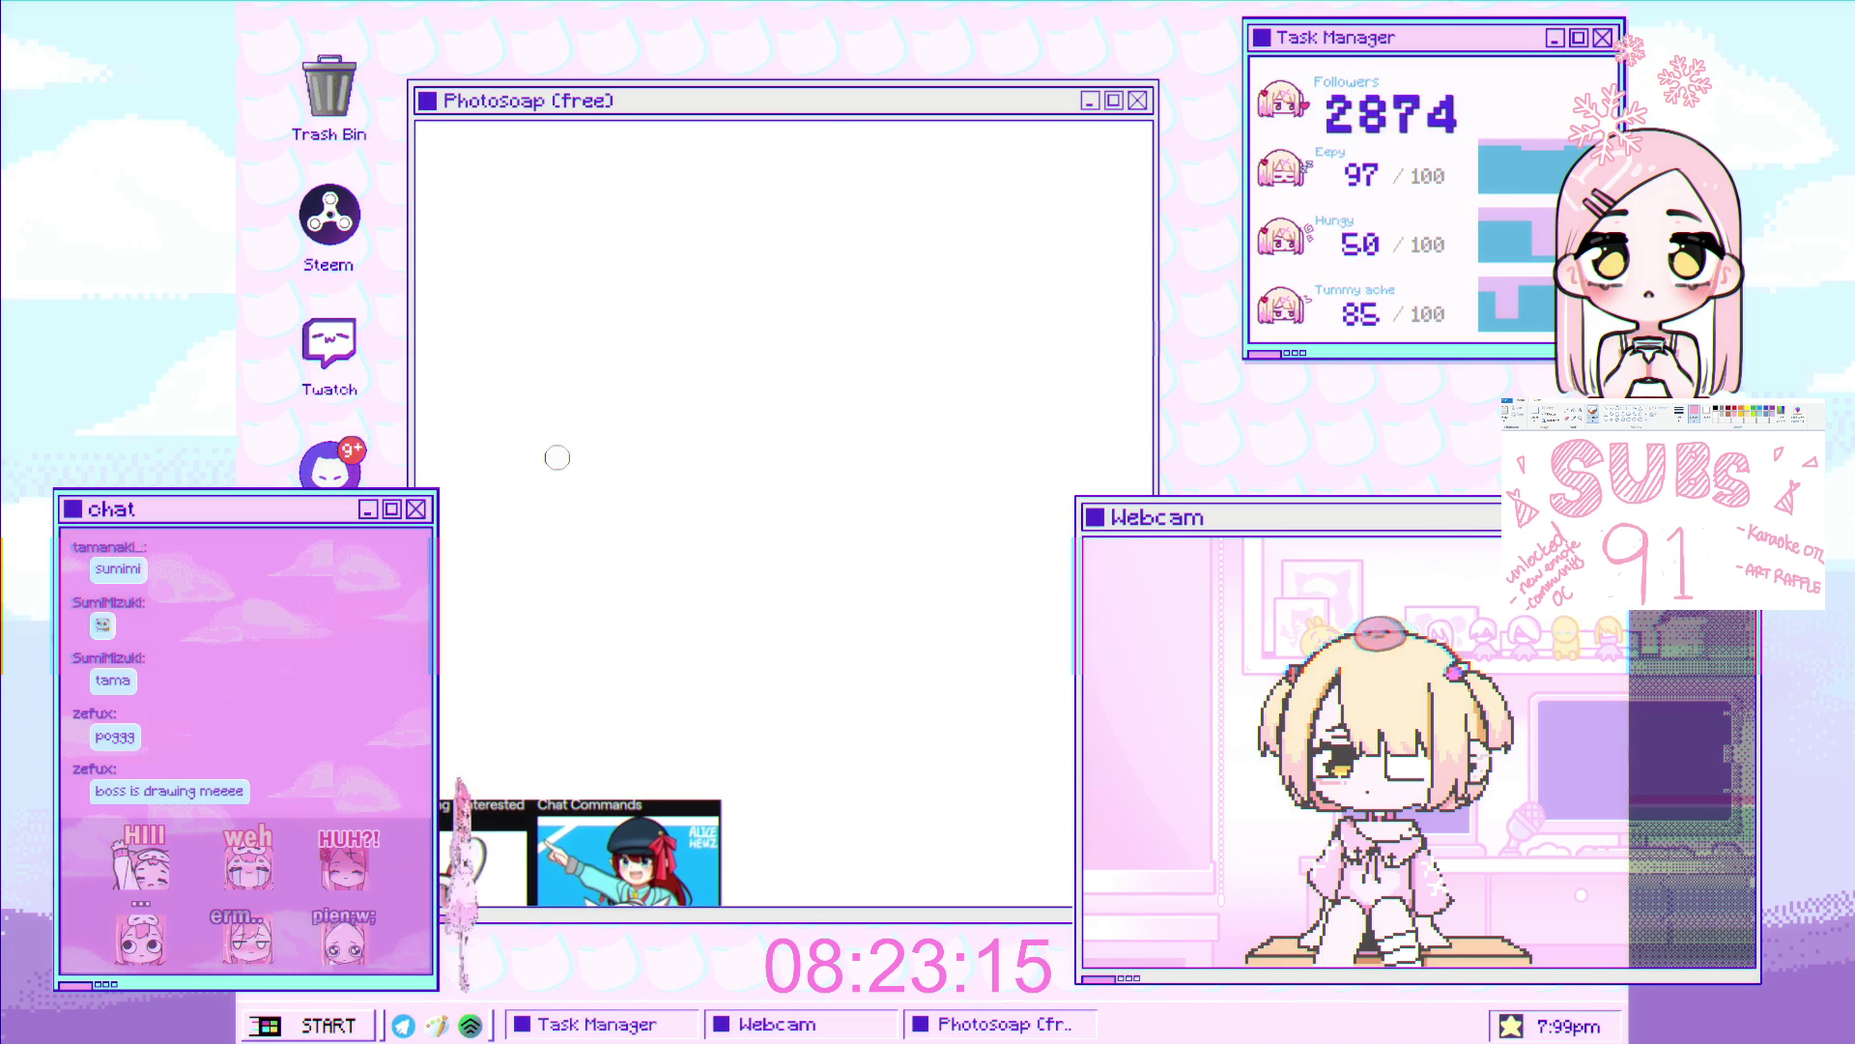
pyautogui.moveTo(527, 472); pyautogui.dragTo(558, 478)
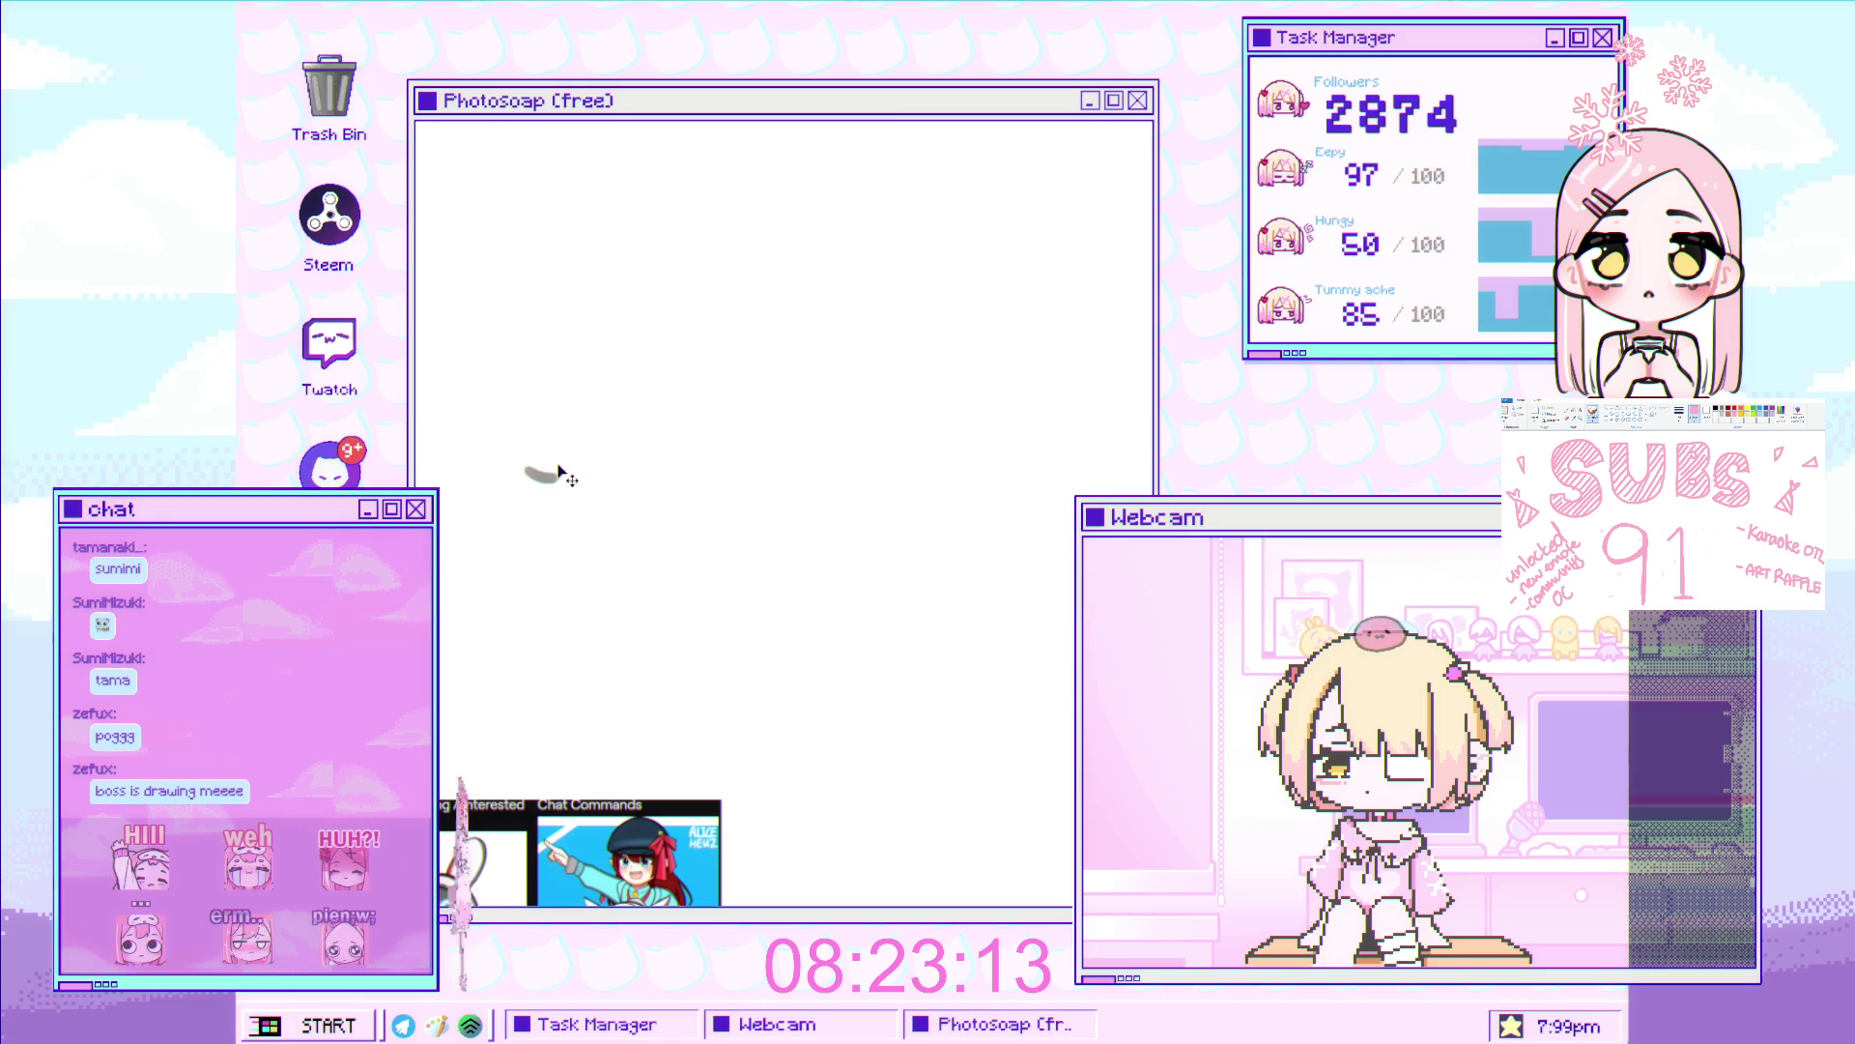